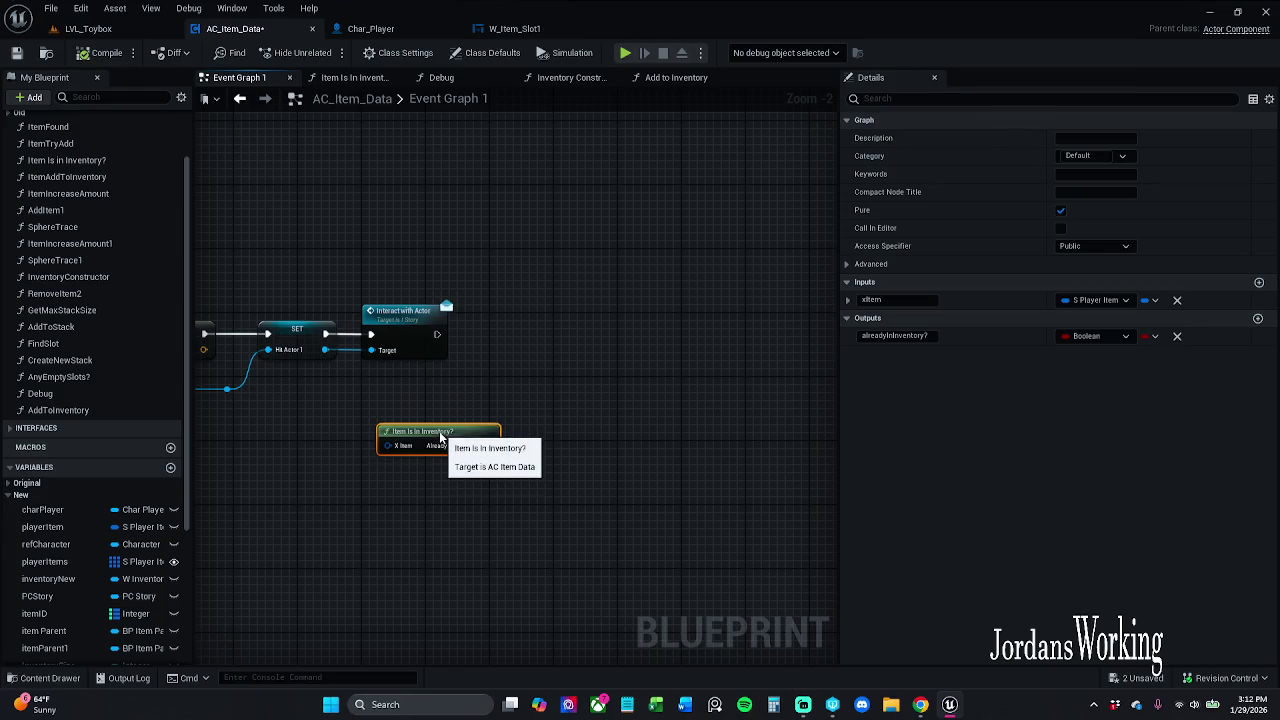
# Step: Save AC_Item_Data, switch to LVL_Toybox and run quick test plays with the inventory
pyautogui.click(16, 56)
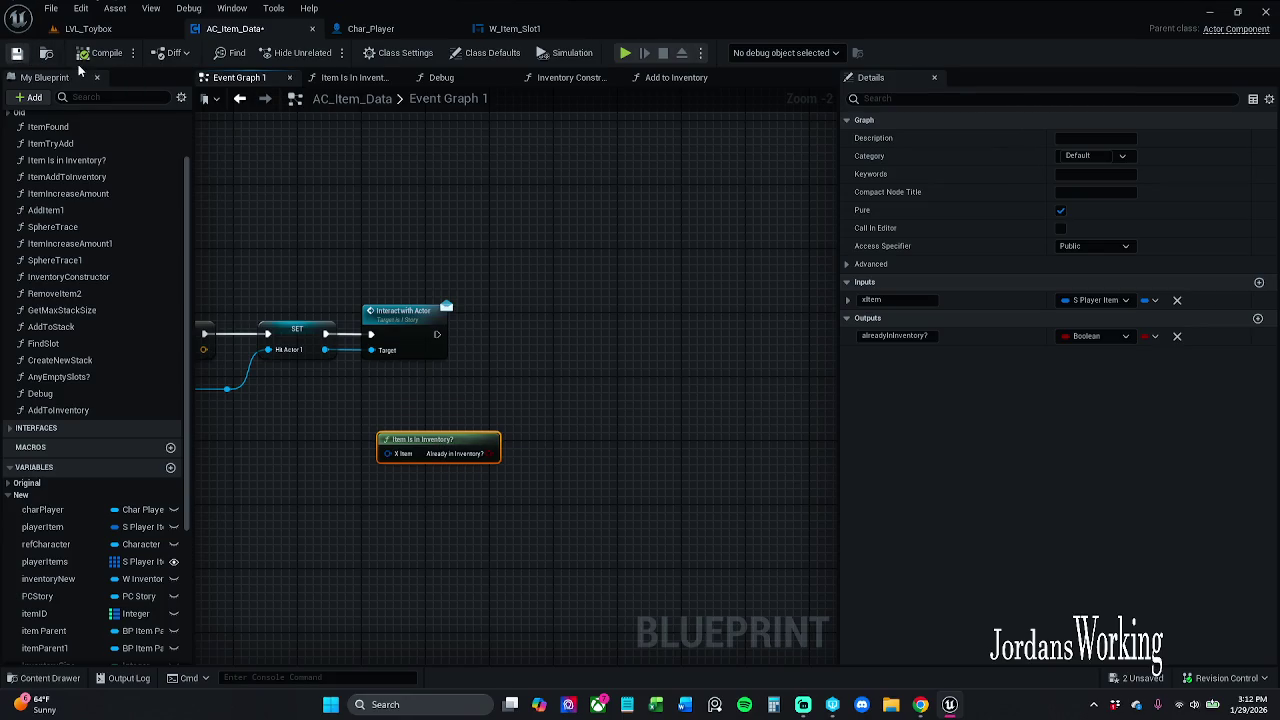
pyautogui.click(126, 28)
pyautogui.click(330, 54)
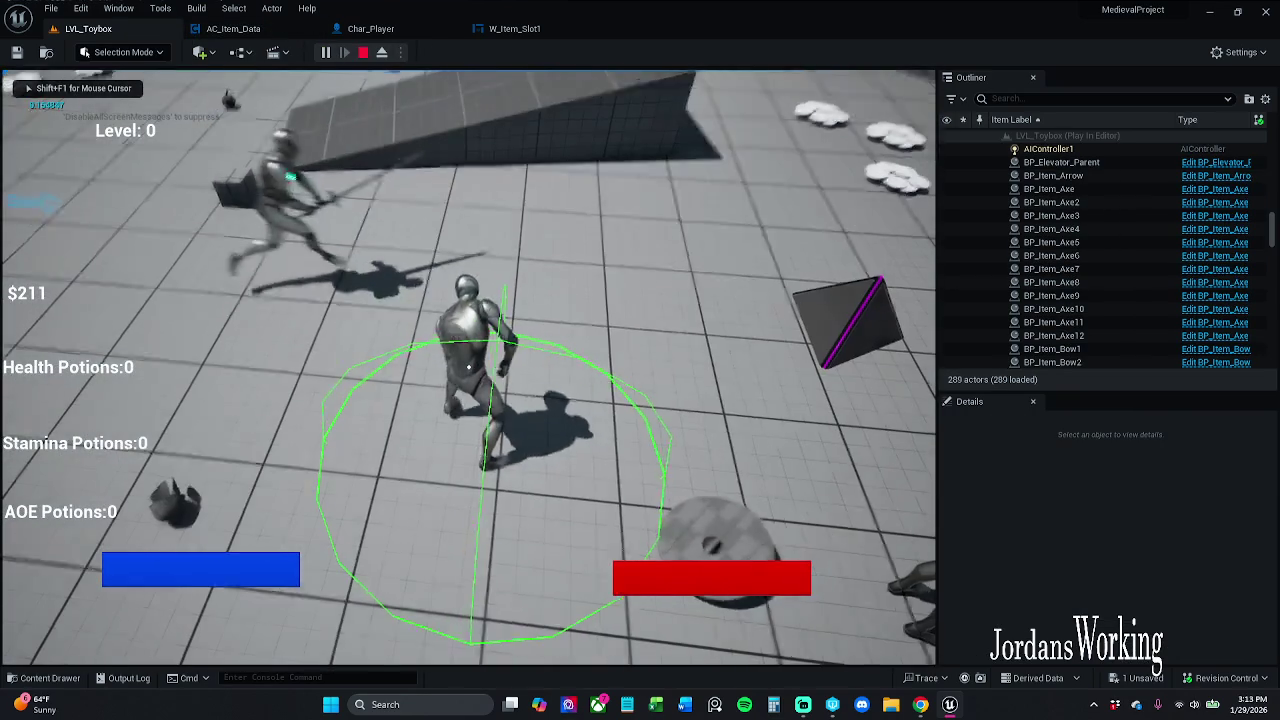
pyautogui.press('i')
pyautogui.click(362, 52)
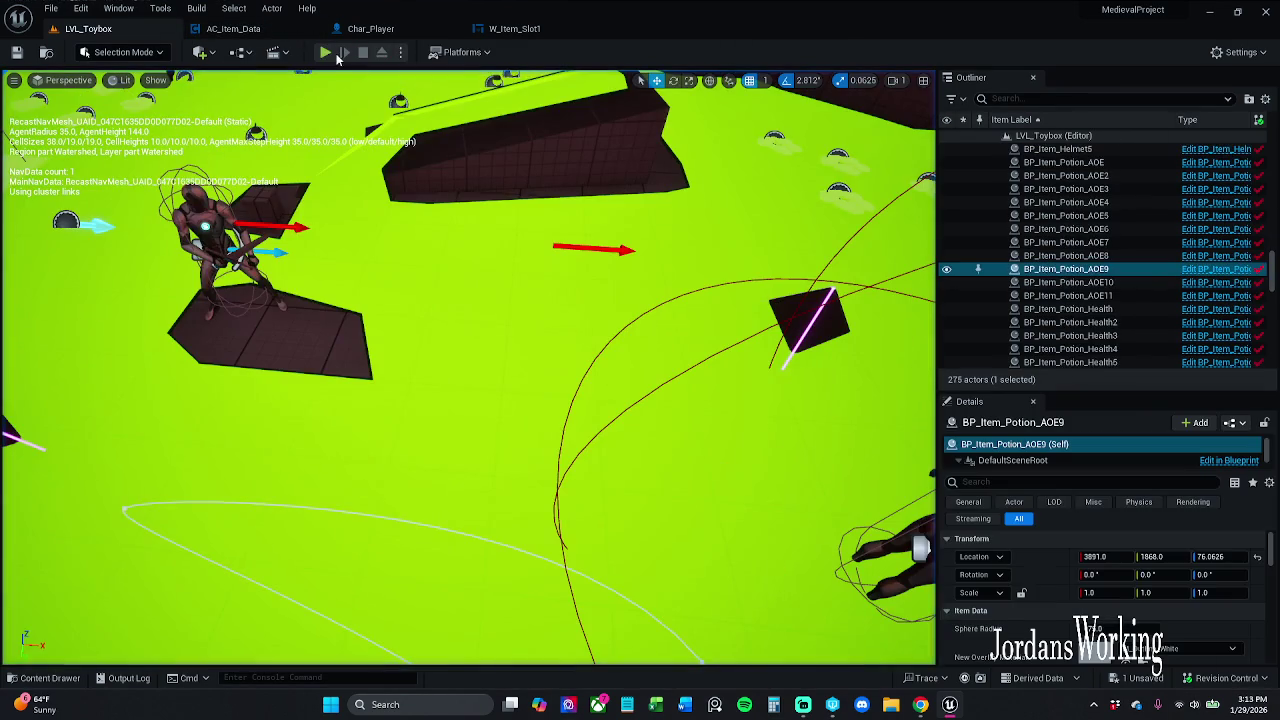
pyautogui.click(328, 54)
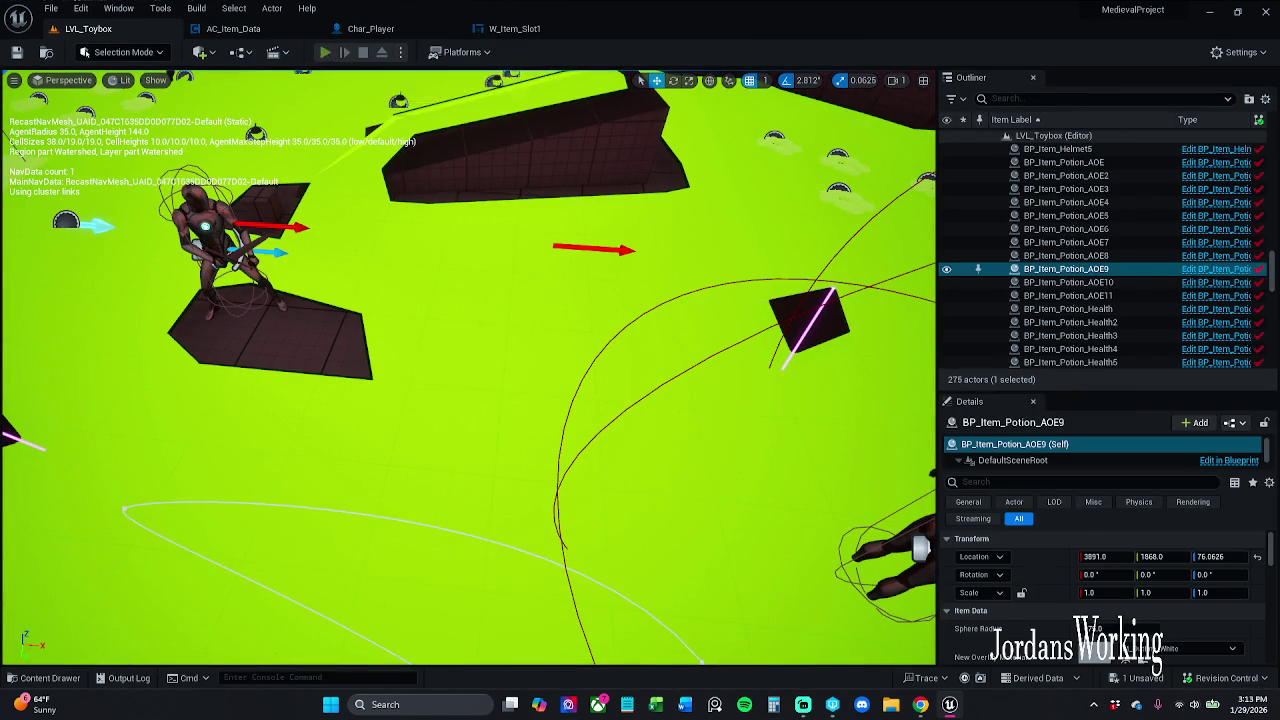
pyautogui.press('Escape')
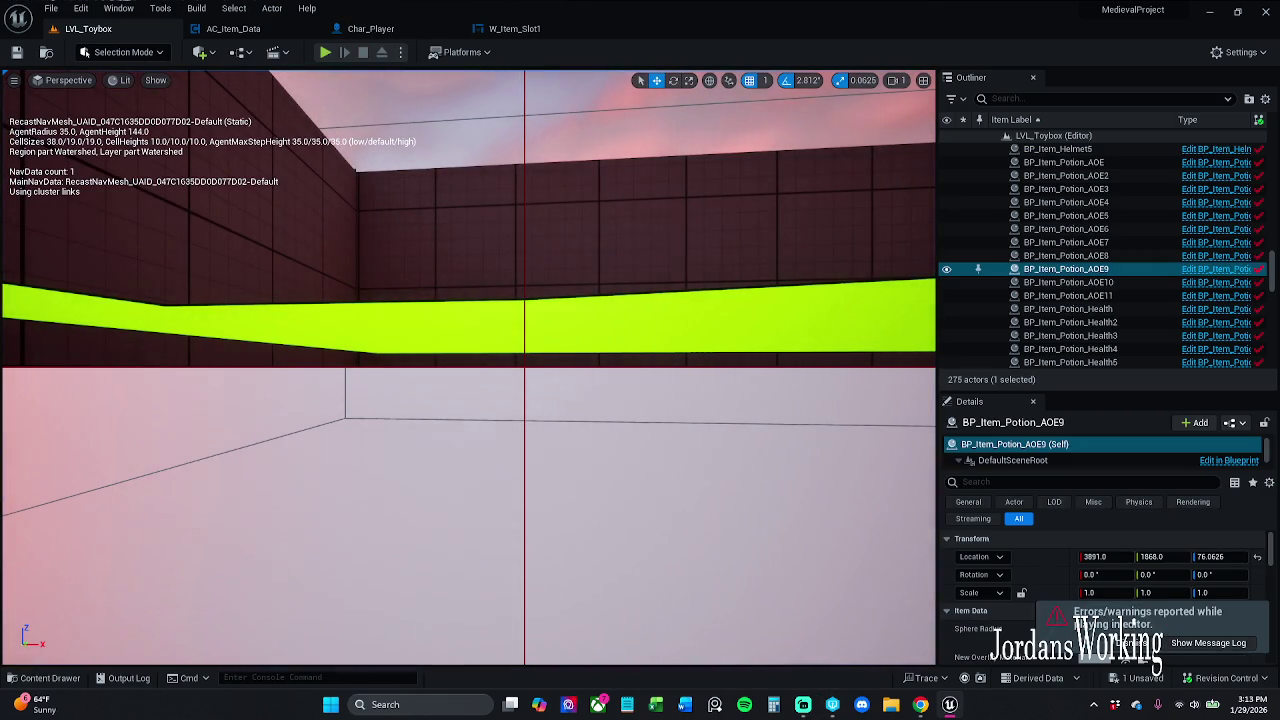
# Step: Frame the level overhead, play, and quit to the editor from the pause menu
pyautogui.press('f')
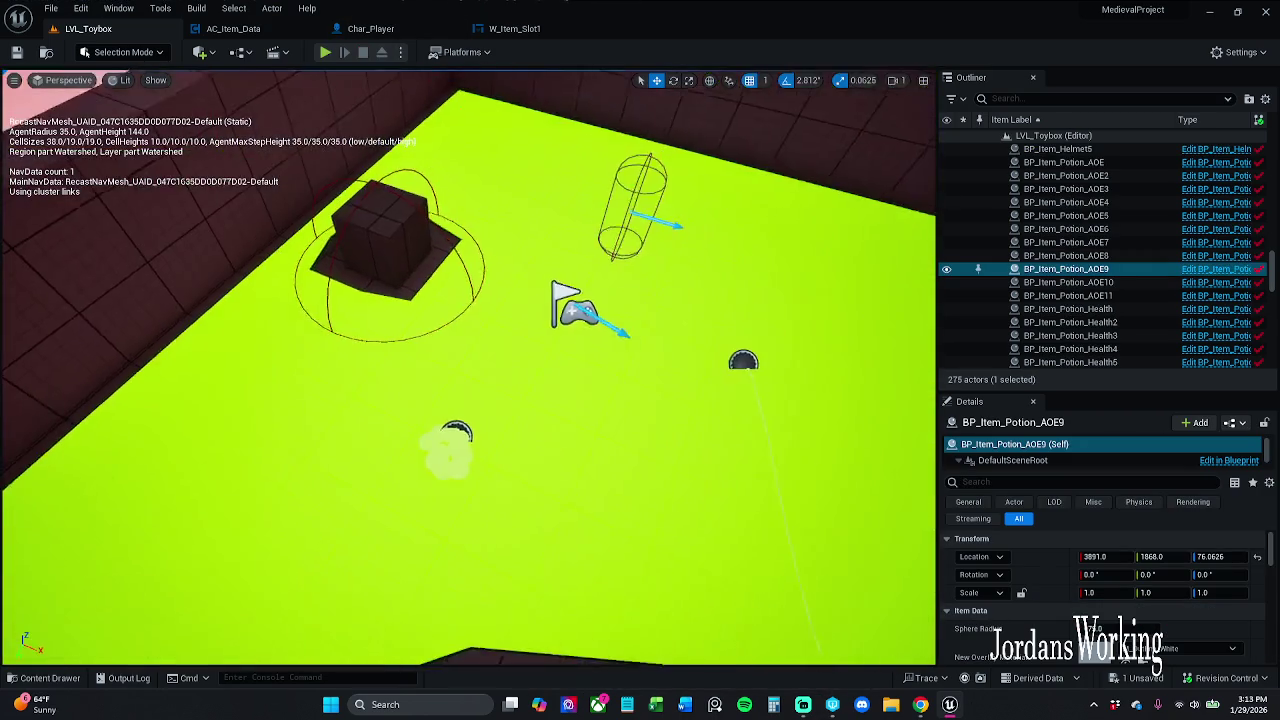
pyautogui.click(327, 52)
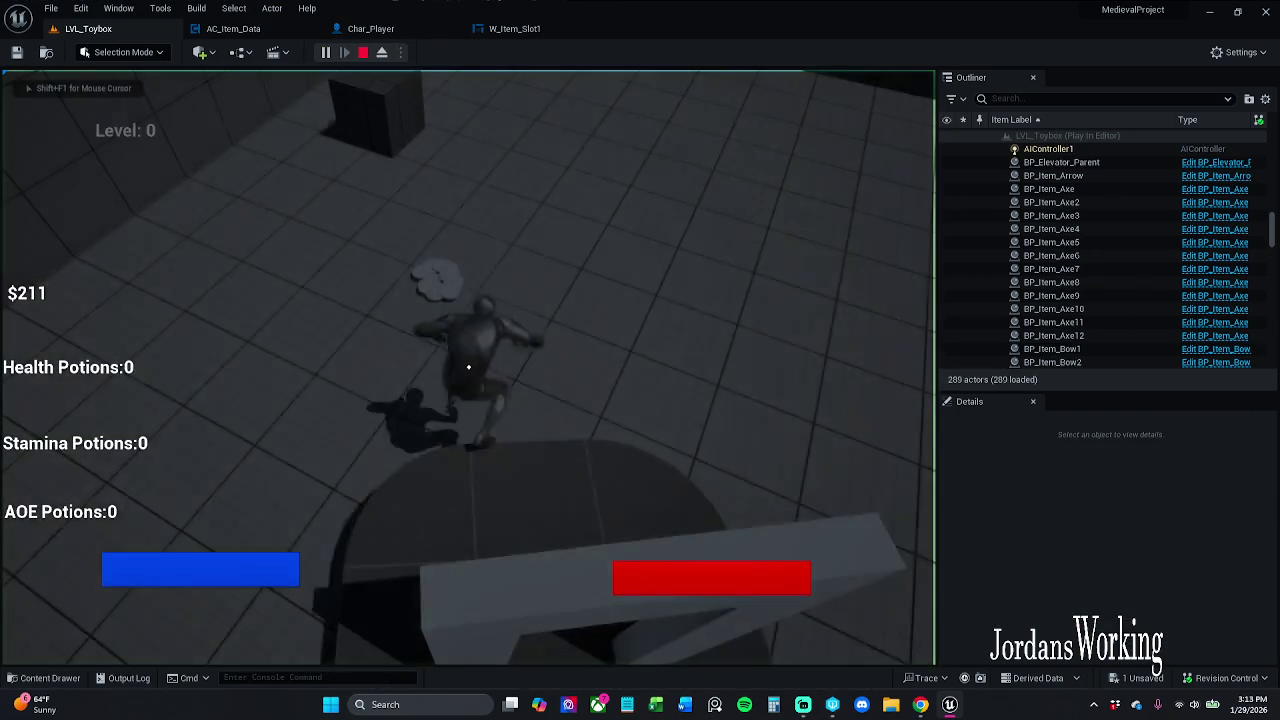
pyautogui.press('p')
pyautogui.click(174, 603)
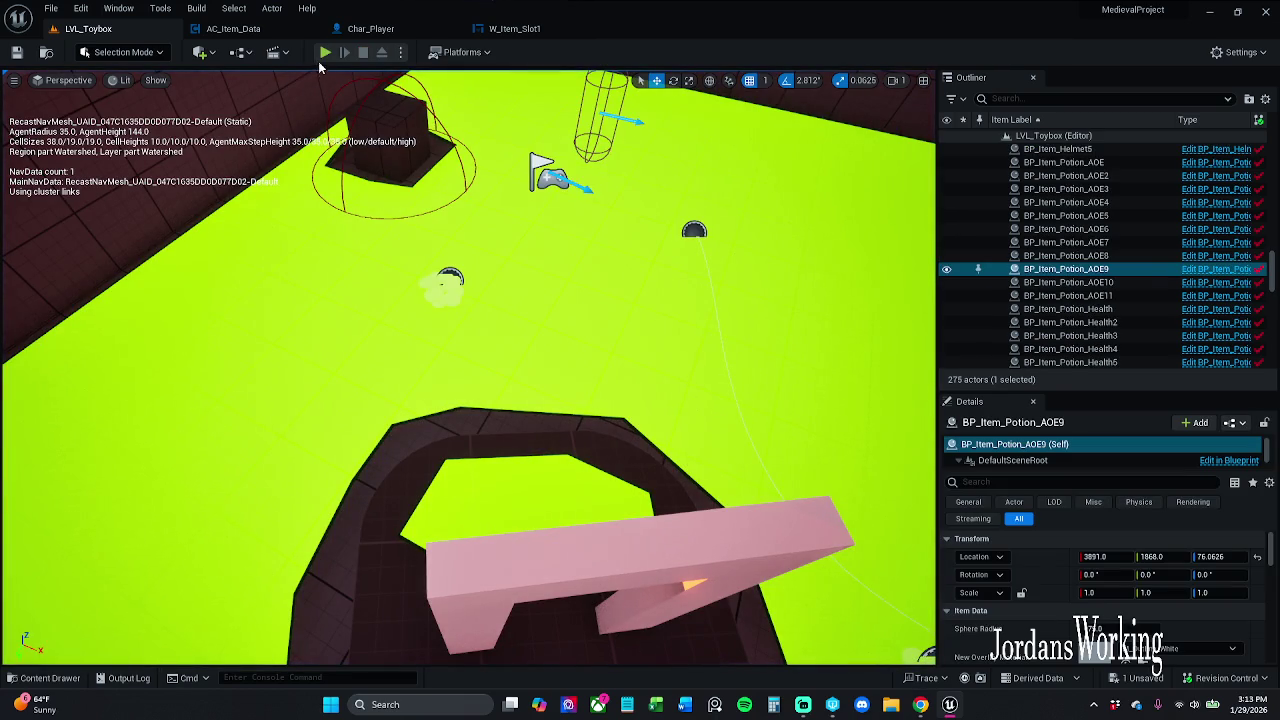
# Step: Play-test again, collecting pickups until money reaches $19, then stop the session
pyautogui.click(325, 52)
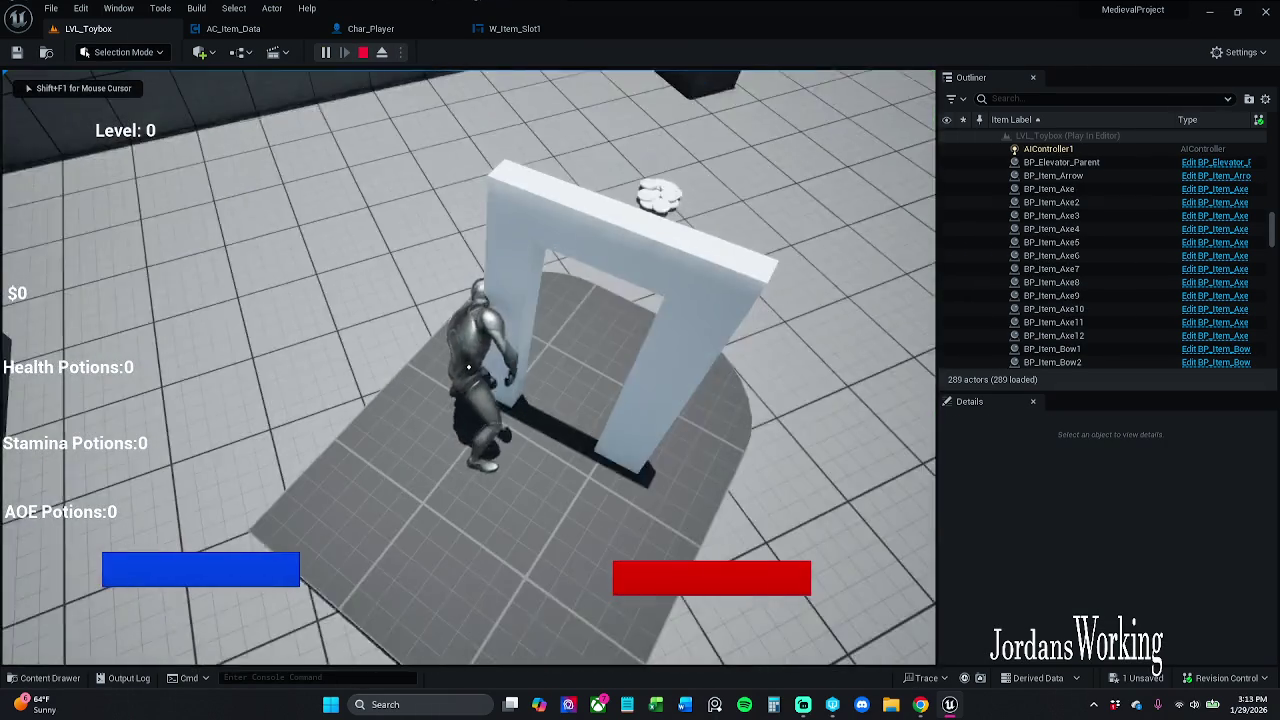
pyautogui.press('i')
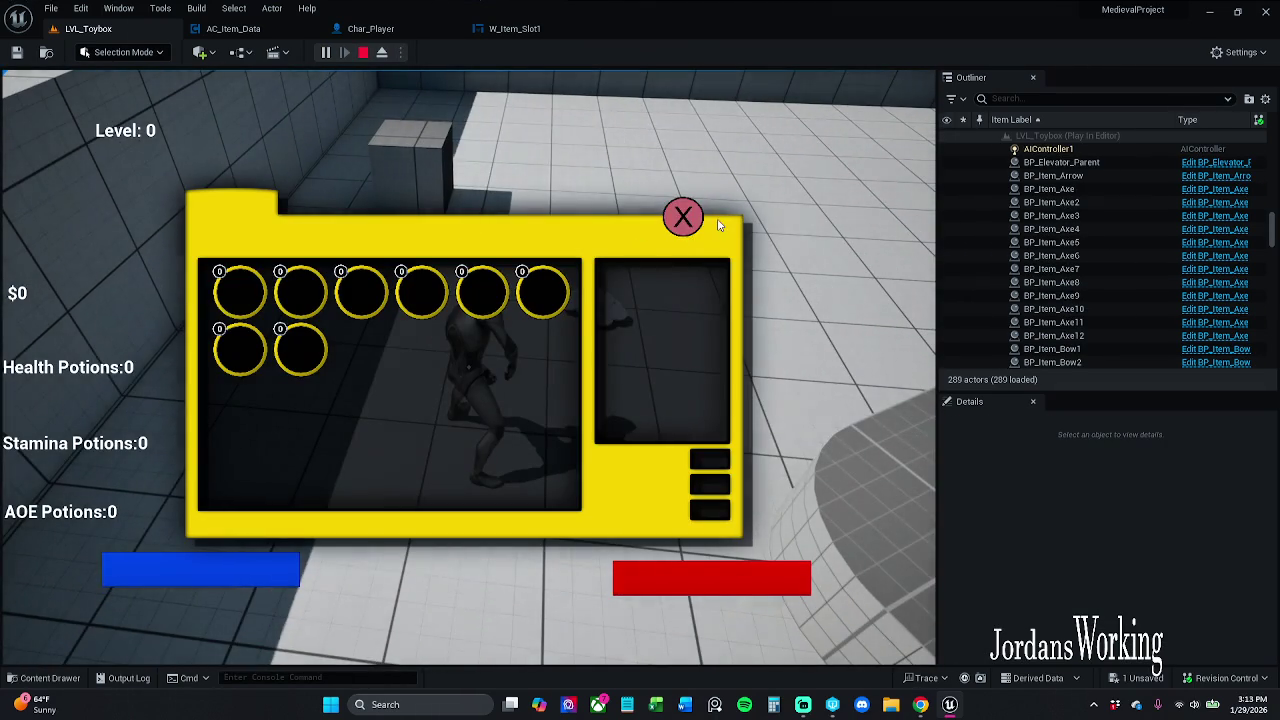
pyautogui.click(683, 217)
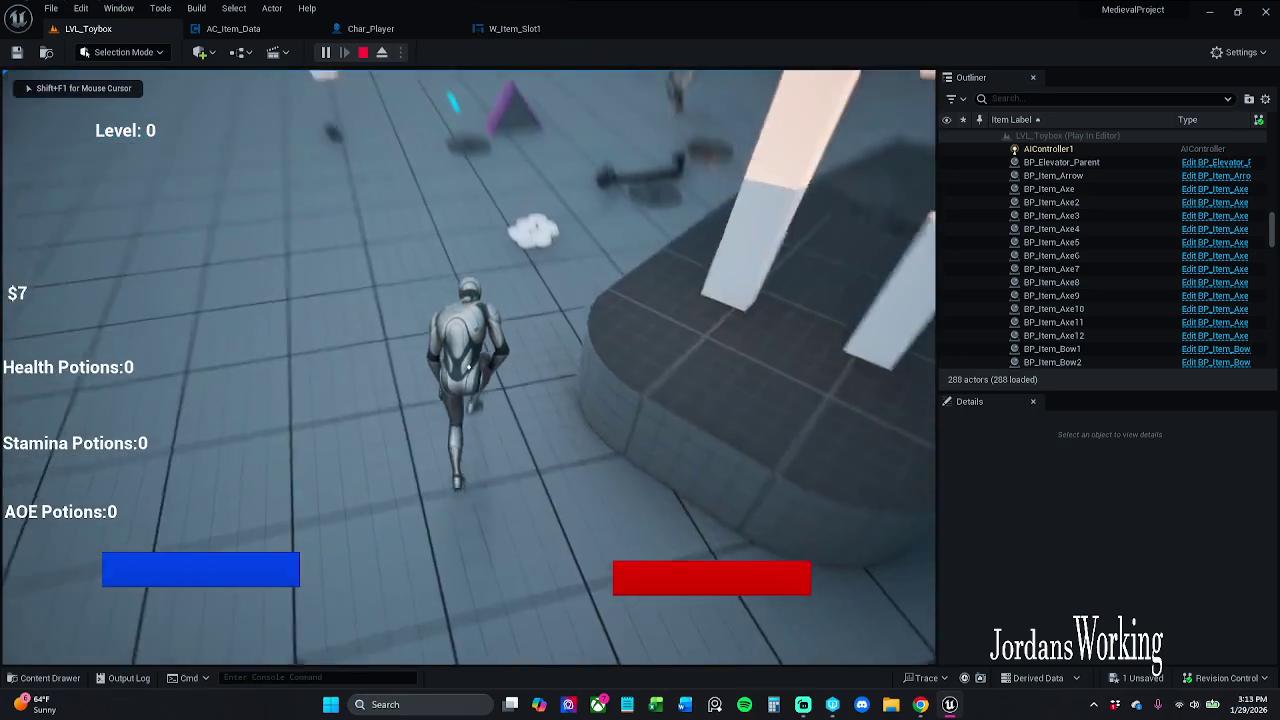
pyautogui.press('w')
pyautogui.press('e')
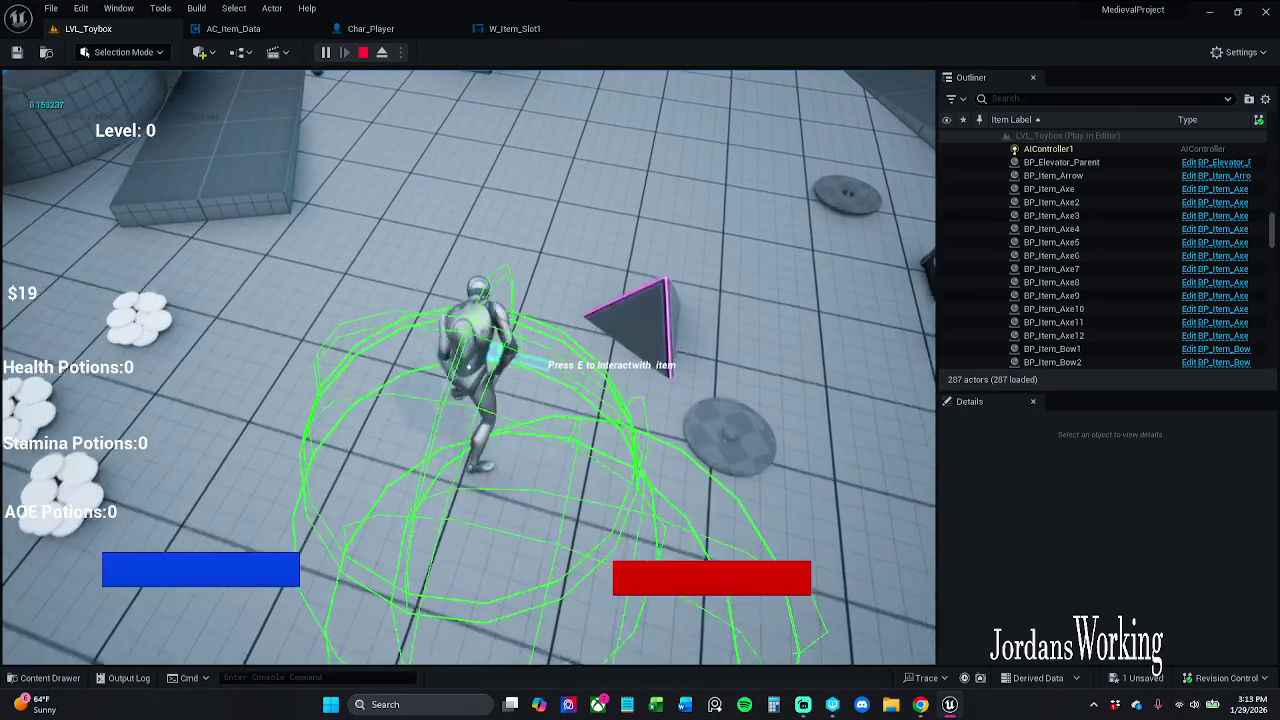
pyautogui.press('Escape')
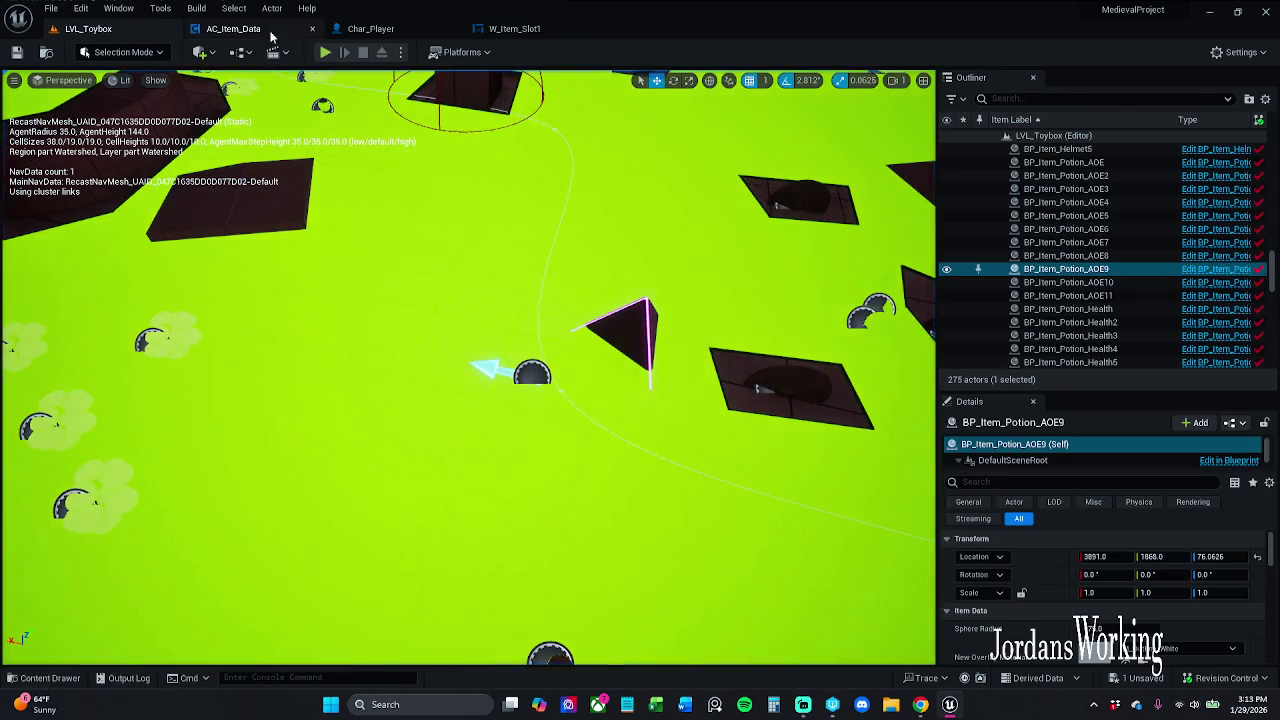
pyautogui.click(233, 28)
# Step: Move Item Is In Inventory? right and inspect the Break S_Player_Items, For Each Loop and Is Valid nodes
pyautogui.moveTo(438, 430)
pyautogui.mouseDown()
pyautogui.moveTo(550, 428)
pyautogui.moveTo(523, 394)
pyautogui.moveTo(746, 351)
pyautogui.moveTo(728, 352)
pyautogui.mouseUp()
pyautogui.scroll(-2, 728, 357)
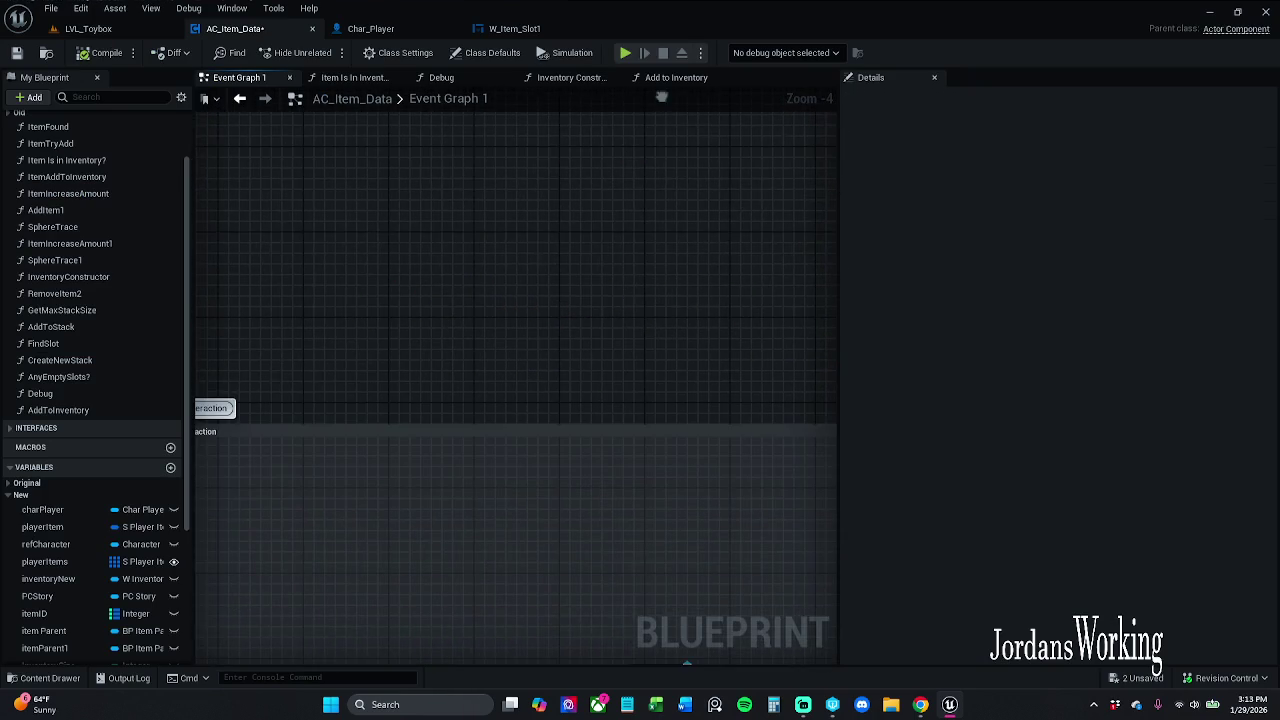
pyautogui.moveTo(612, 188)
pyautogui.mouseDown()
pyautogui.moveTo(440, 209)
pyautogui.moveTo(200, 203)
pyautogui.mouseUp()
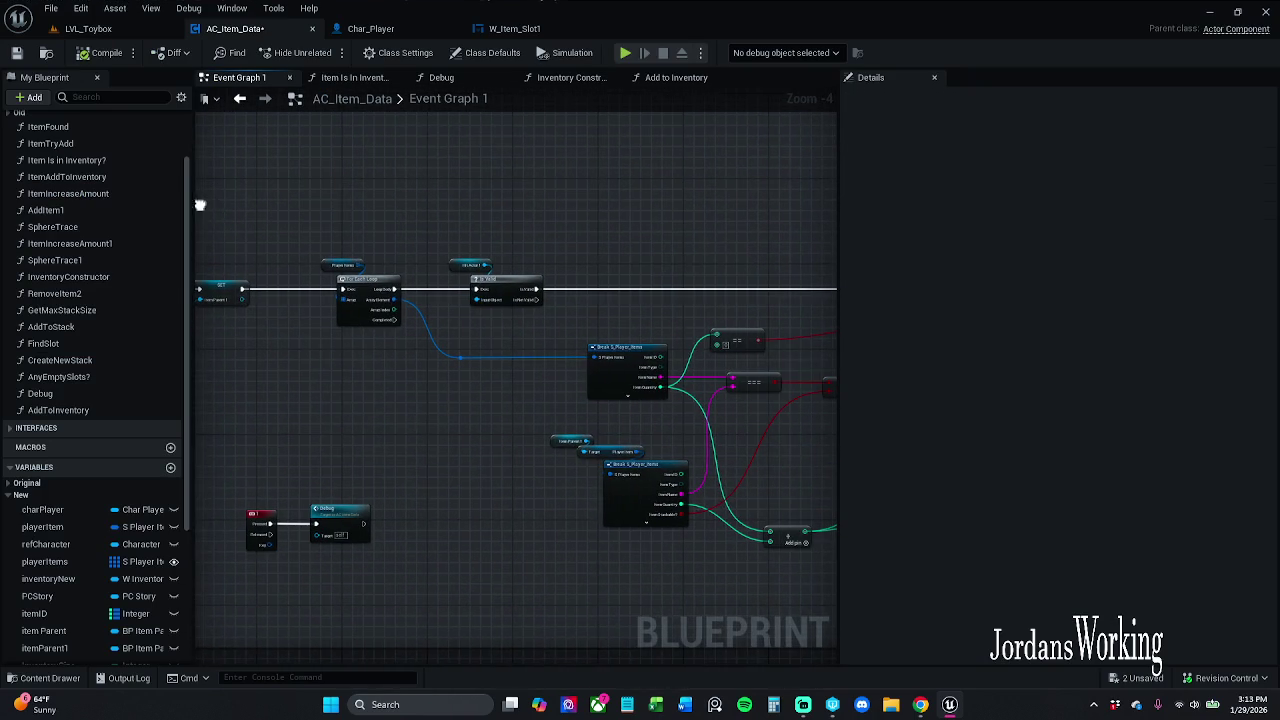
pyautogui.scroll(4, 460, 232)
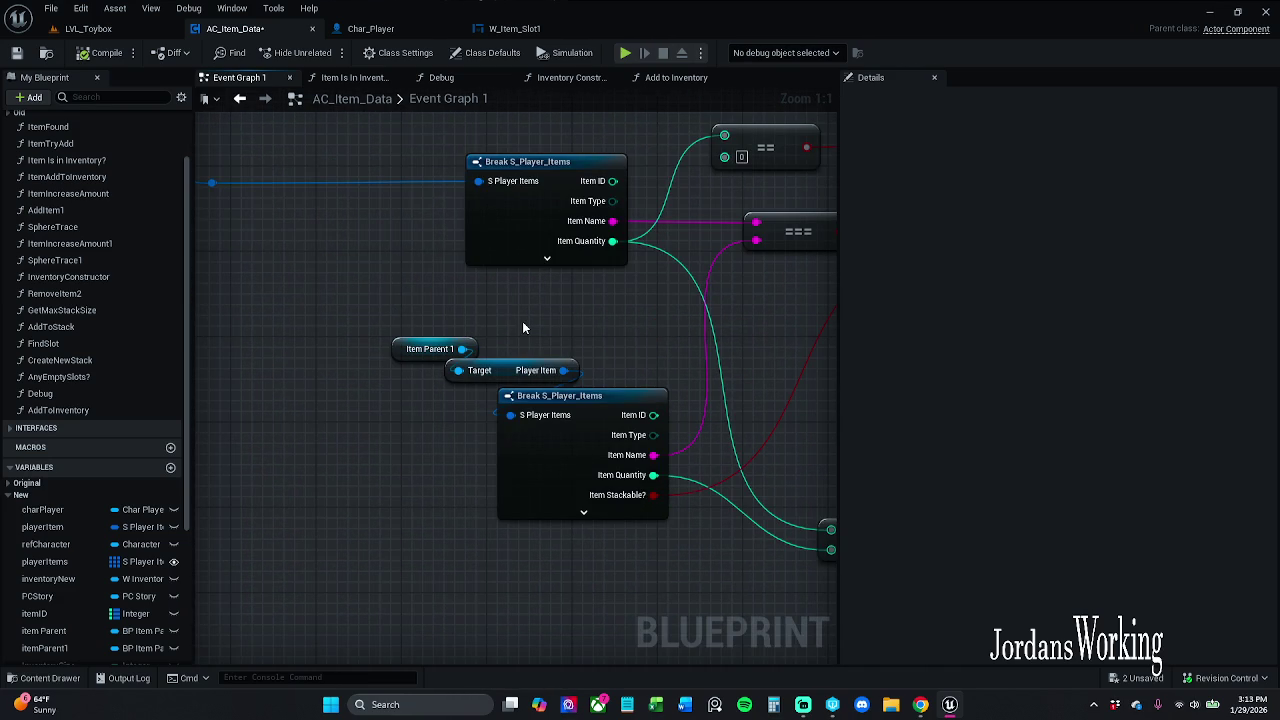
pyautogui.moveTo(523, 323)
pyautogui.mouseDown()
pyautogui.moveTo(503, 354)
pyautogui.moveTo(634, 509)
pyautogui.mouseUp()
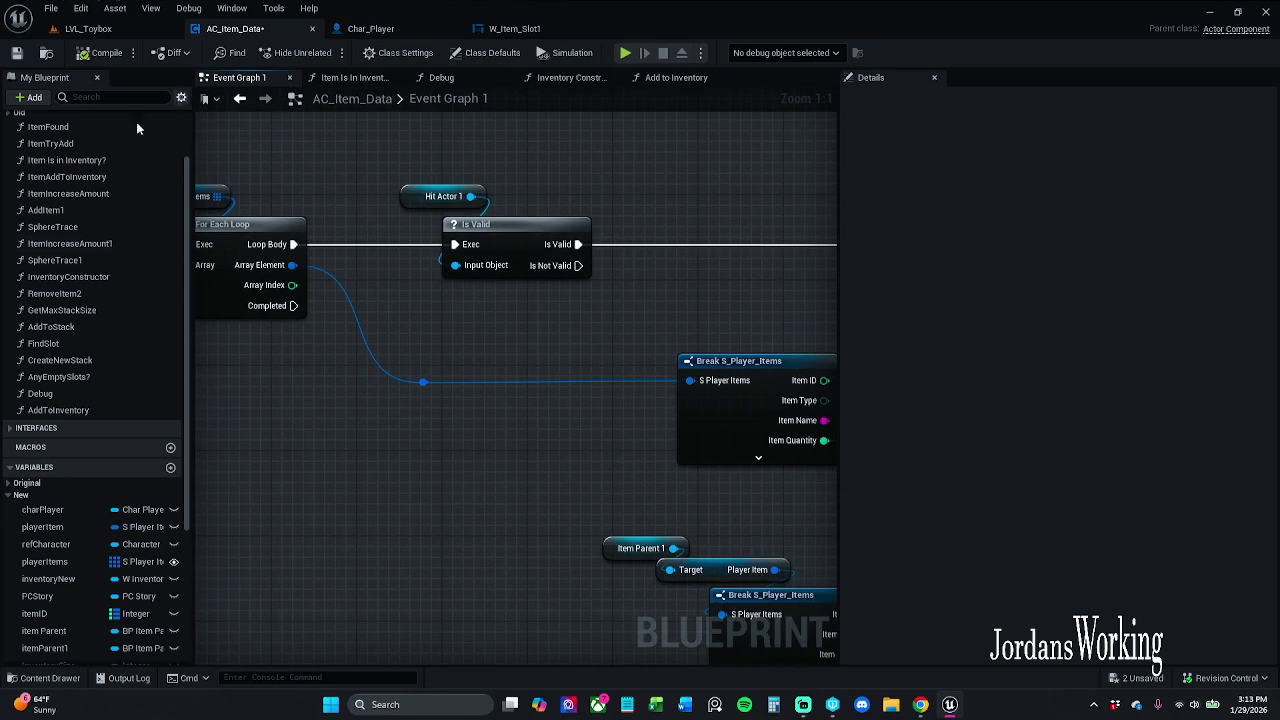
pyautogui.scroll(3, 80, 313)
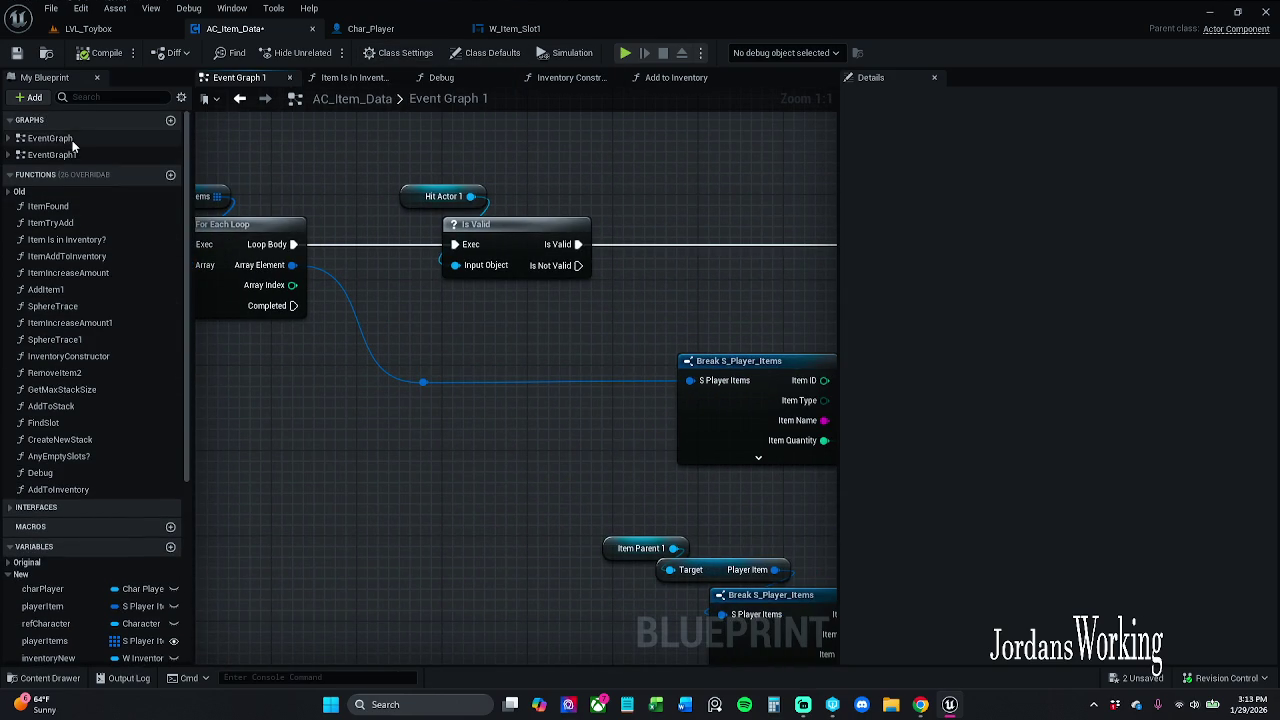
pyautogui.doubleClick(55, 139)
pyautogui.scroll(6, 478, 418)
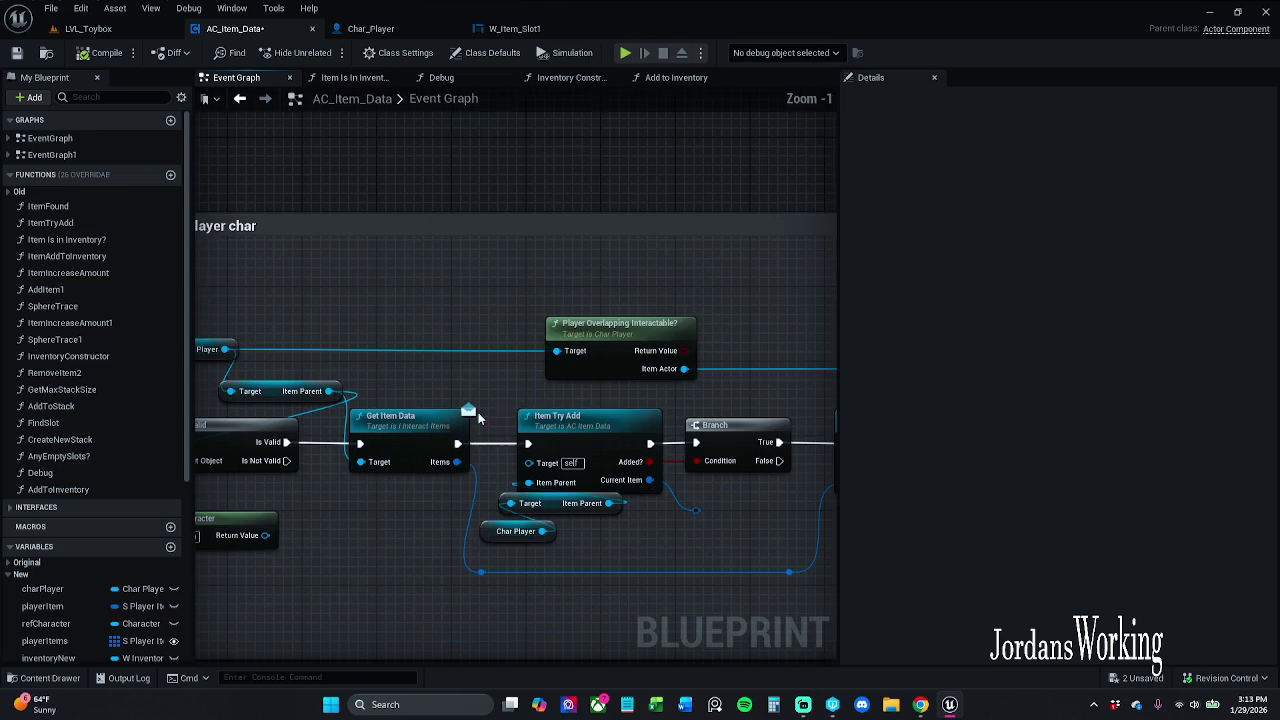
pyautogui.click(433, 365)
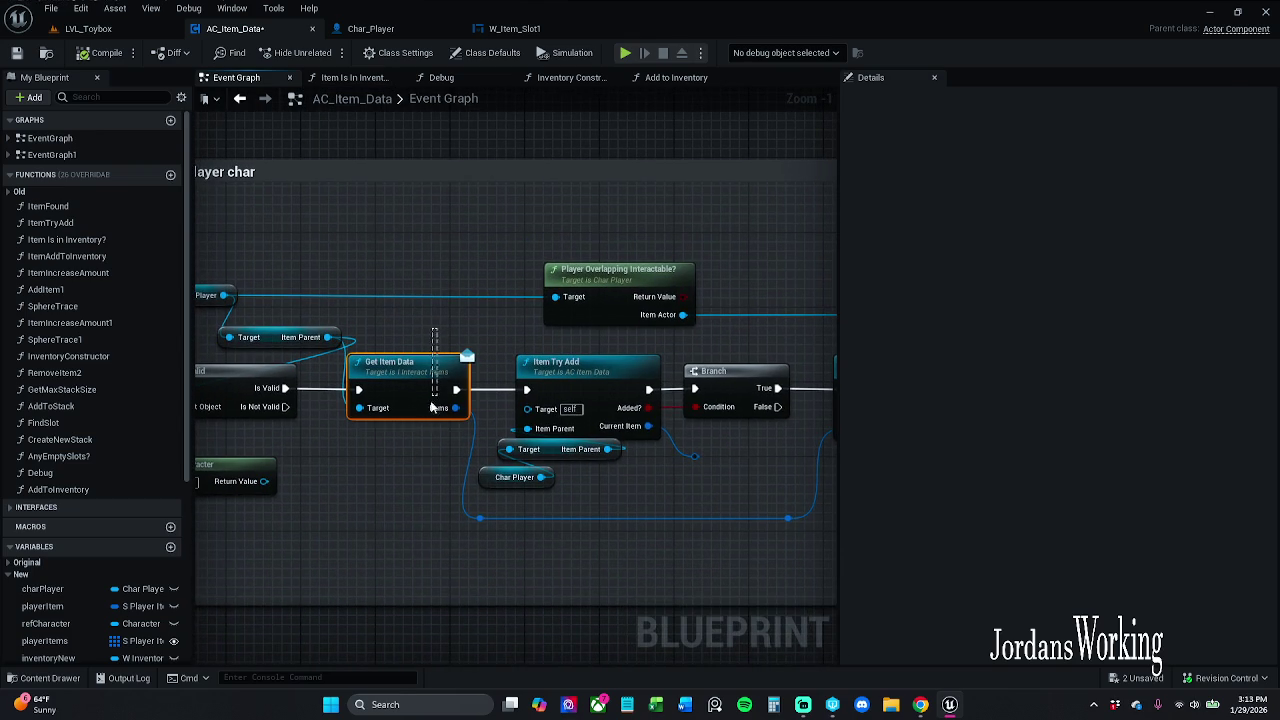
pyautogui.moveTo(380, 327); pyautogui.dragTo(458, 328)
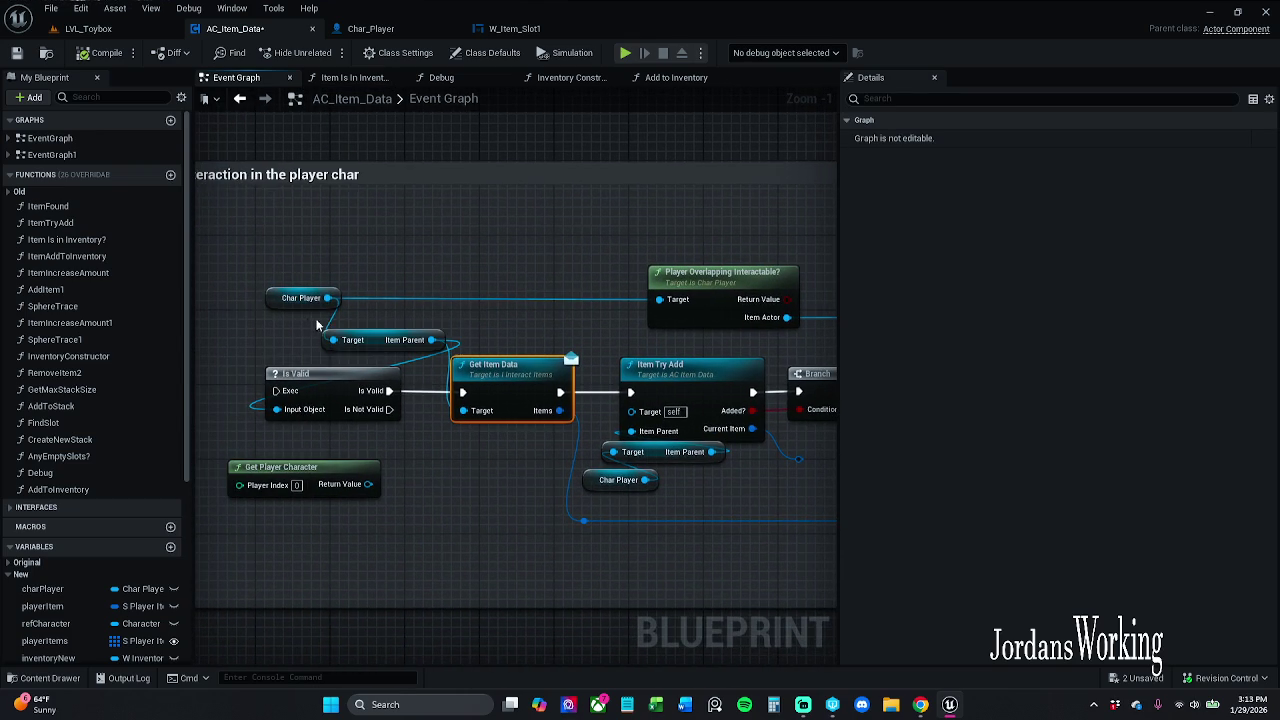
pyautogui.moveTo(288, 322); pyautogui.dragTo(465, 377)
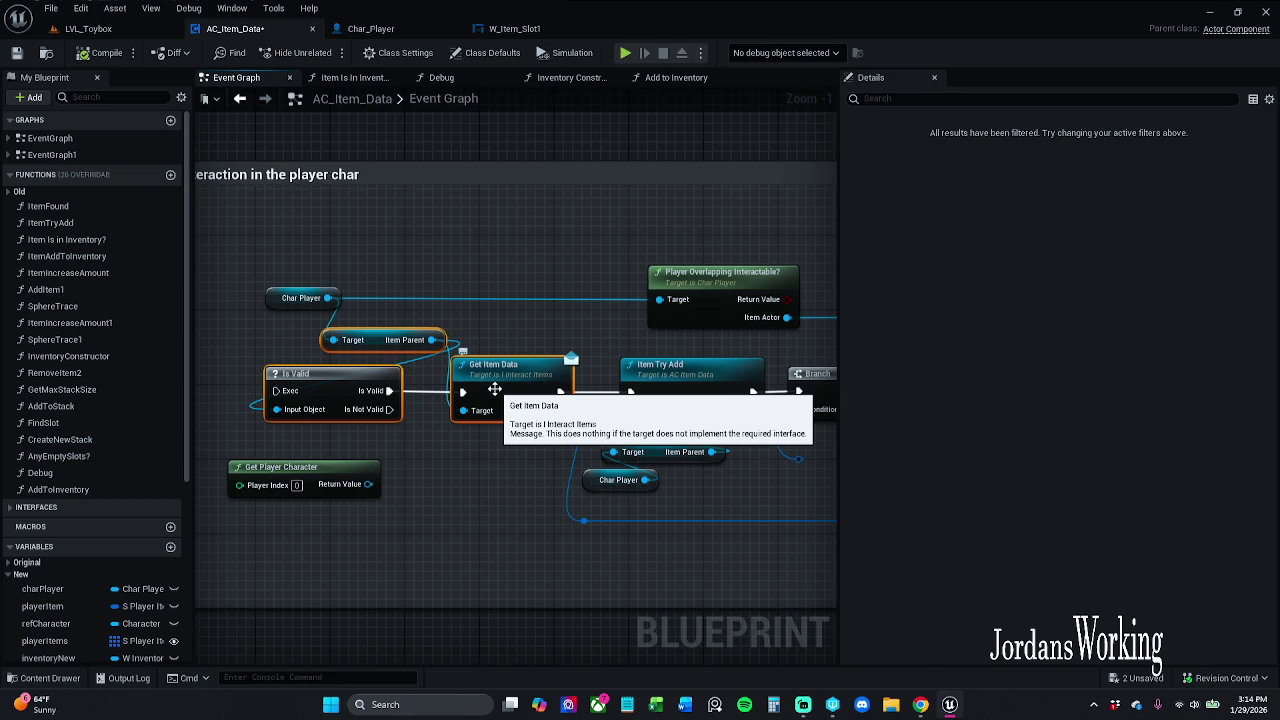
pyautogui.click(538, 352)
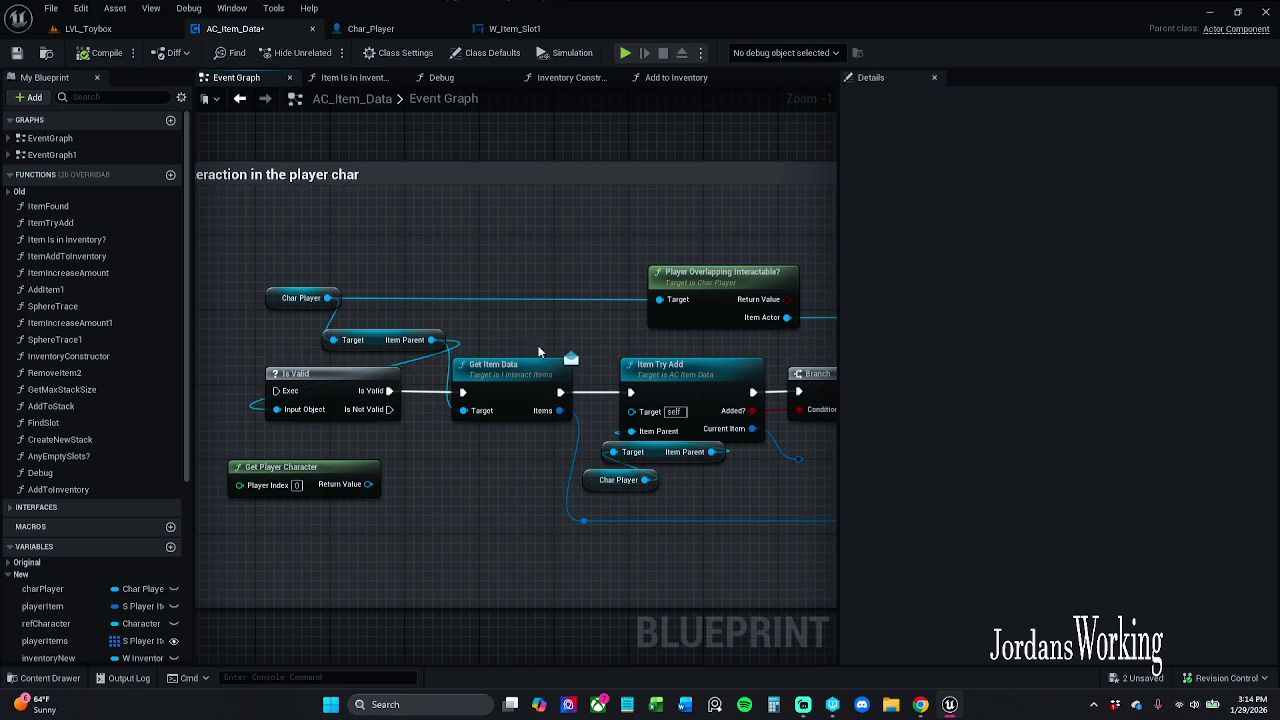
pyautogui.moveTo(490, 350)
pyautogui.mouseDown()
pyautogui.moveTo(317, 298)
pyautogui.moveTo(245, 300)
pyautogui.moveTo(543, 294)
pyautogui.mouseUp()
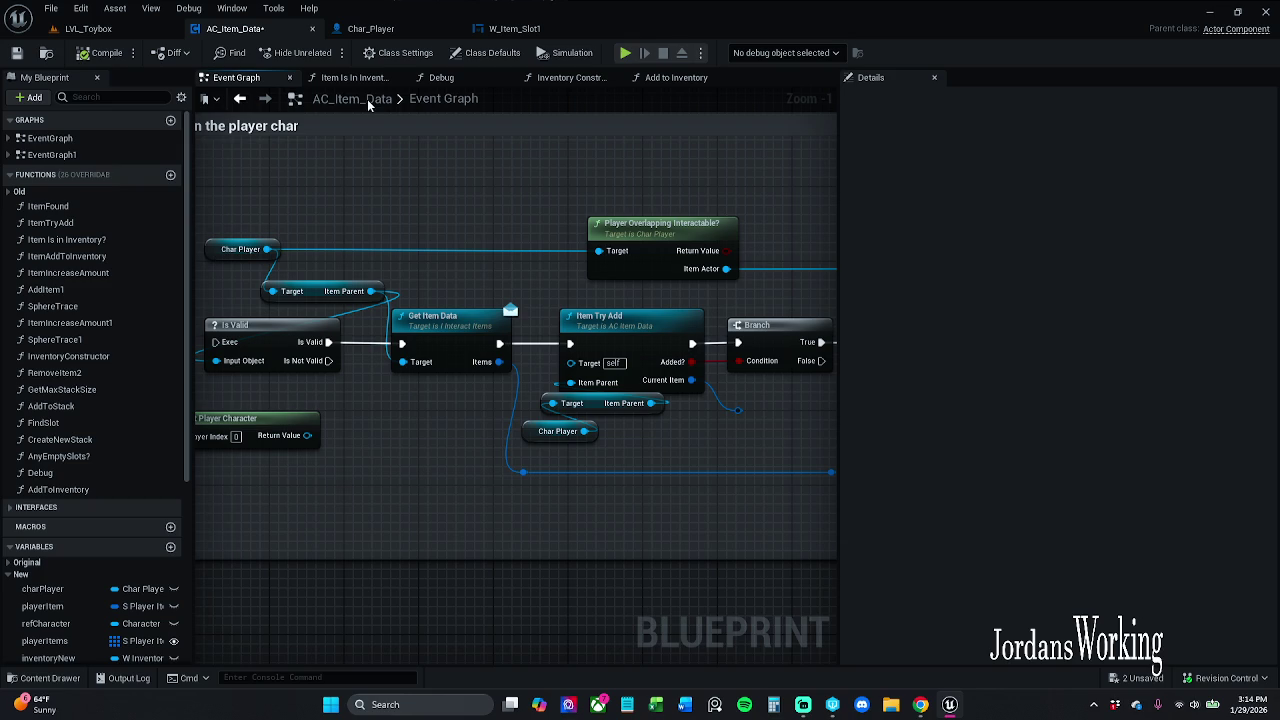
pyautogui.doubleClick(94, 154)
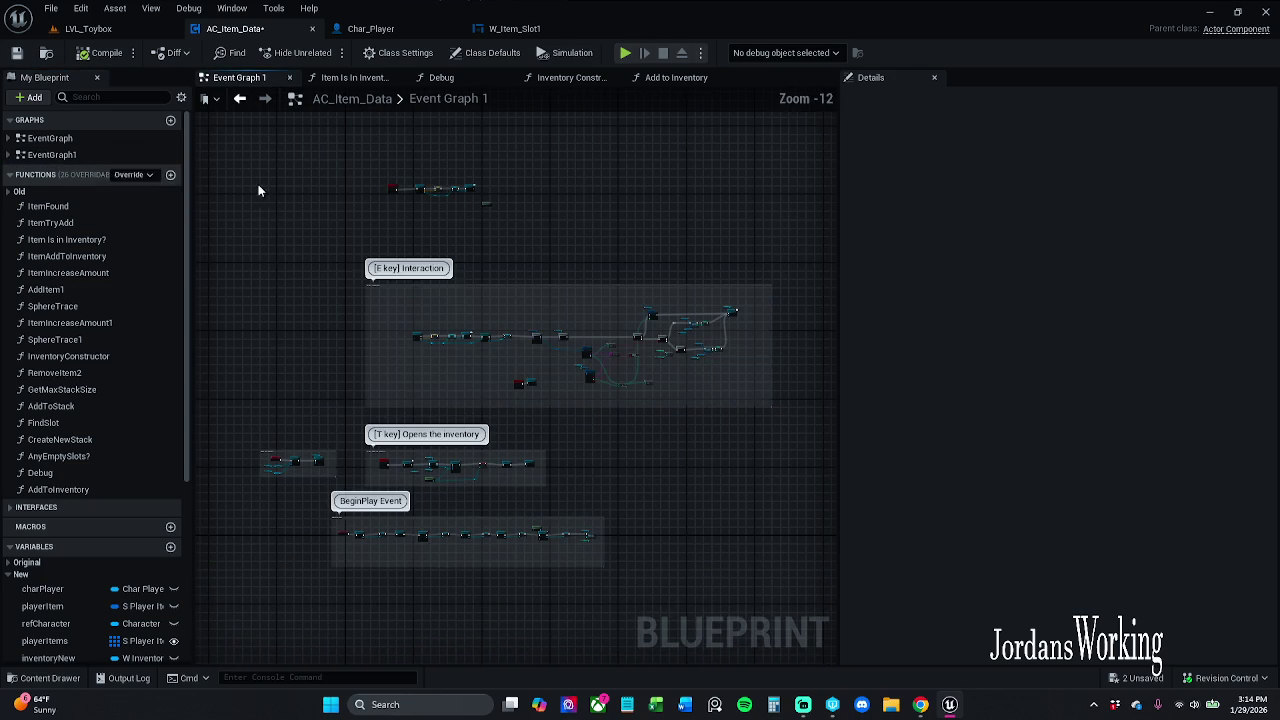
# Step: Paste the Is Valid and Get Item Data nodes after Interact with Actor and tidy the Char Player nodes
pyautogui.scroll(5, 466, 186)
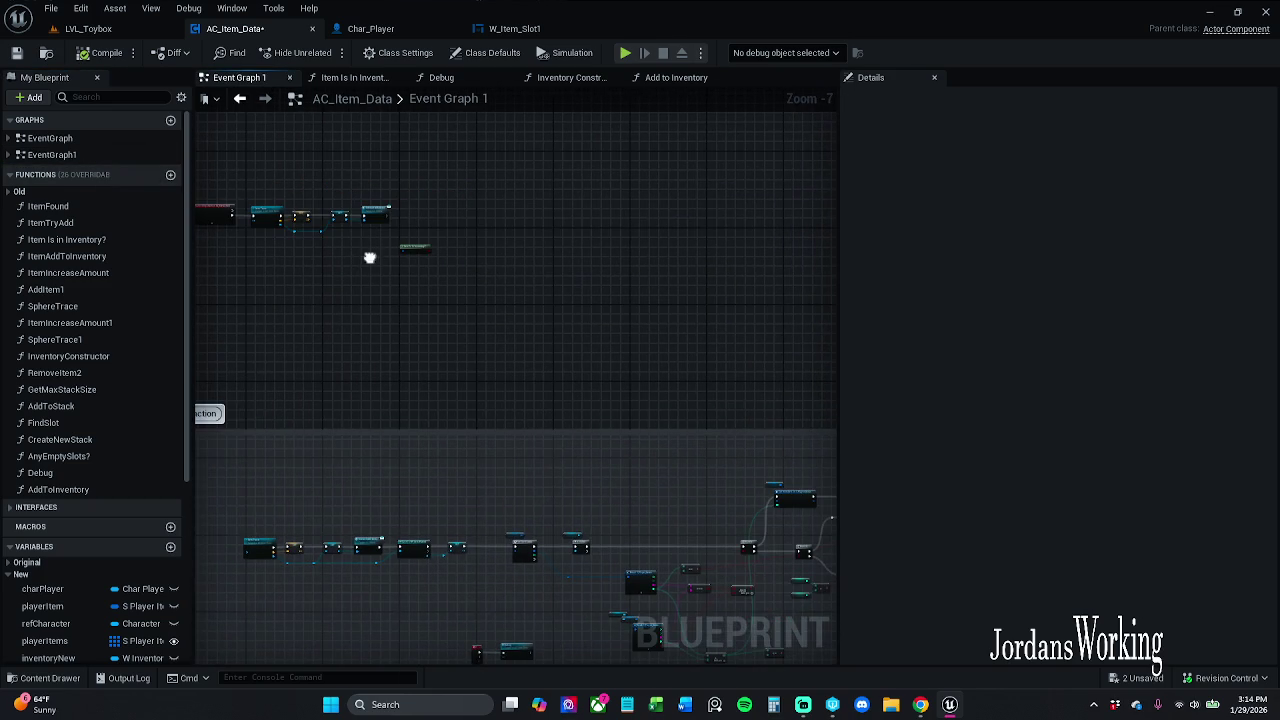
pyautogui.scroll(4, 418, 210)
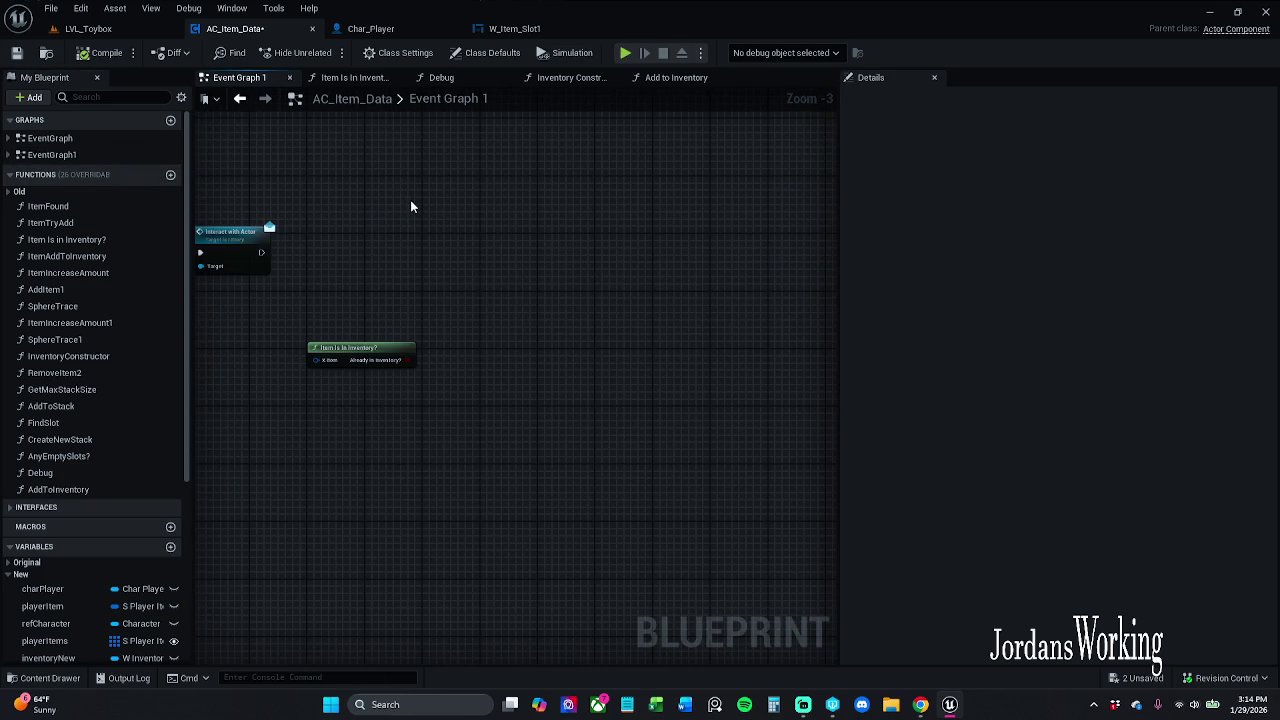
pyautogui.hotkey('ctrl', 'v')
pyautogui.moveTo(408, 234)
pyautogui.mouseDown()
pyautogui.moveTo(377, 264)
pyautogui.moveTo(262, 253)
pyautogui.moveTo(390, 251)
pyautogui.mouseUp()
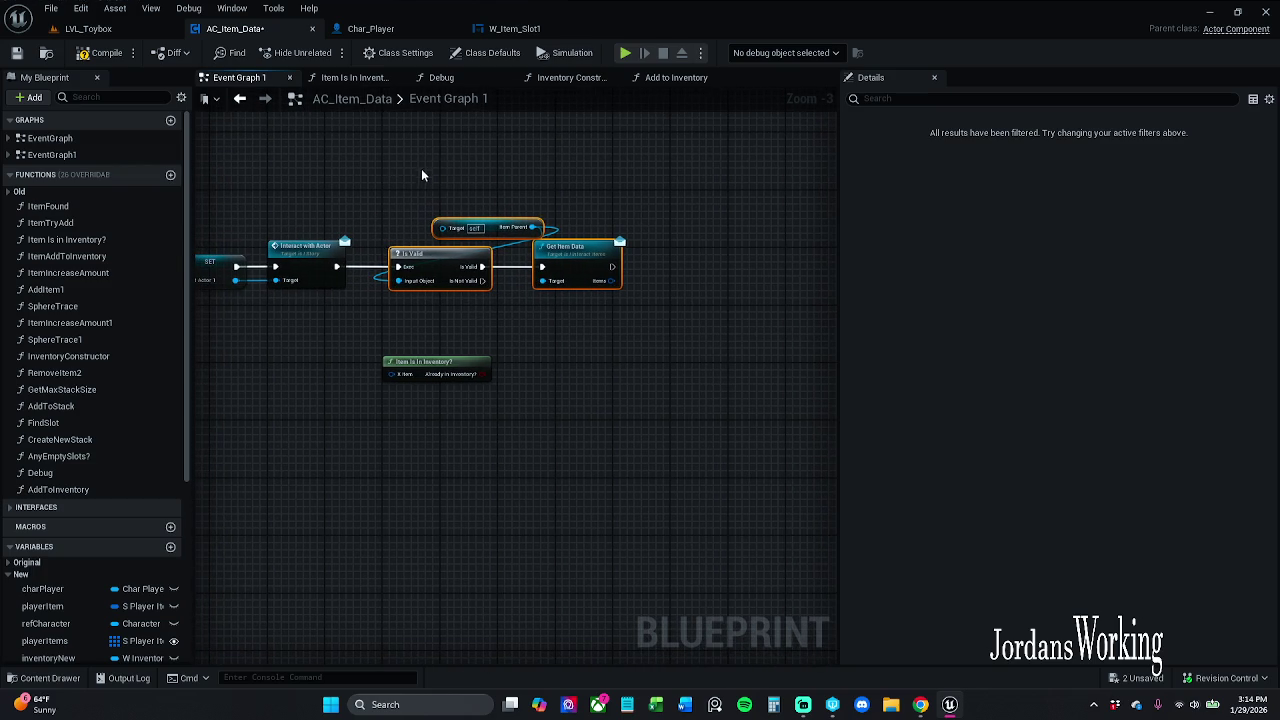
pyautogui.scroll(-1, 78, 618)
pyautogui.moveTo(45, 547)
pyautogui.mouseDown()
pyautogui.moveTo(534, 313)
pyautogui.moveTo(450, 243)
pyautogui.moveTo(446, 195)
pyautogui.moveTo(471, 212)
pyautogui.mouseUp()
pyautogui.click(513, 176)
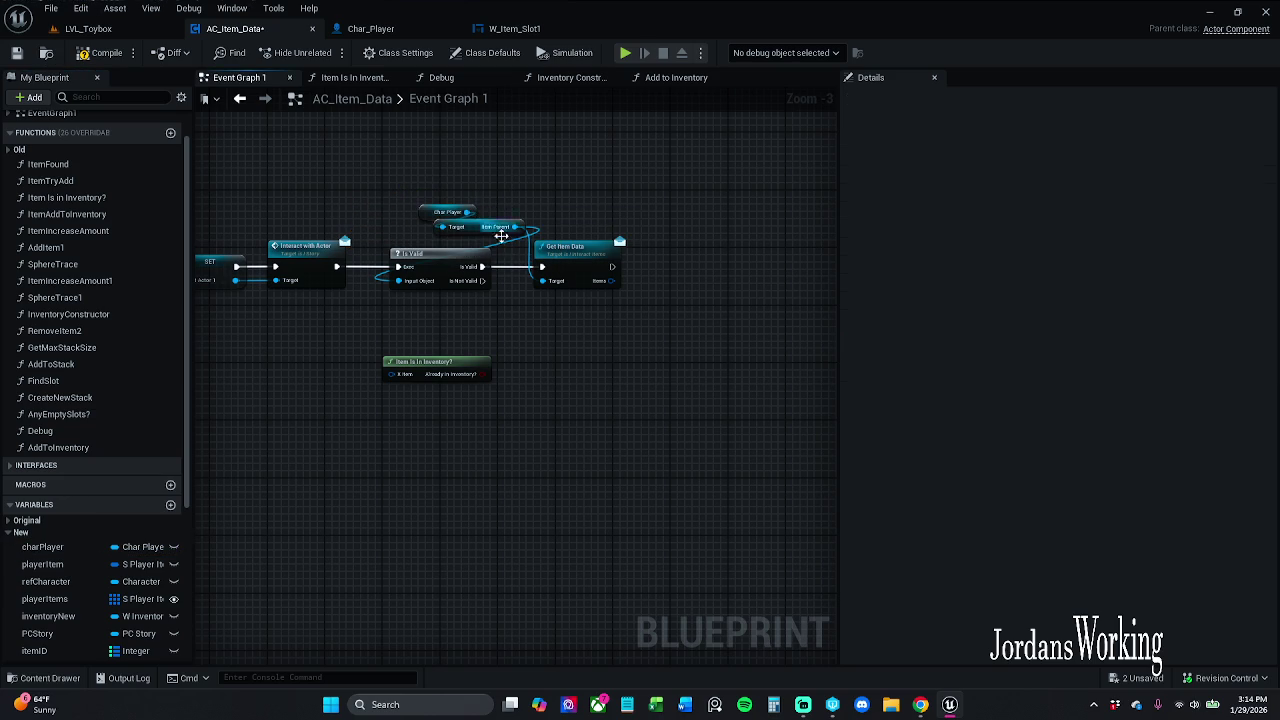
pyautogui.moveTo(419, 171)
pyautogui.mouseDown()
pyautogui.moveTo(526, 240)
pyautogui.moveTo(481, 220)
pyautogui.mouseUp()
pyautogui.click(557, 293)
# Step: Wire Get Item Data's Items into Item Is In Inventory?'s X Item and place it under Get Item Data
pyautogui.moveTo(454, 361)
pyautogui.mouseDown()
pyautogui.moveTo(690, 345)
pyautogui.moveTo(704, 361)
pyautogui.mouseUp()
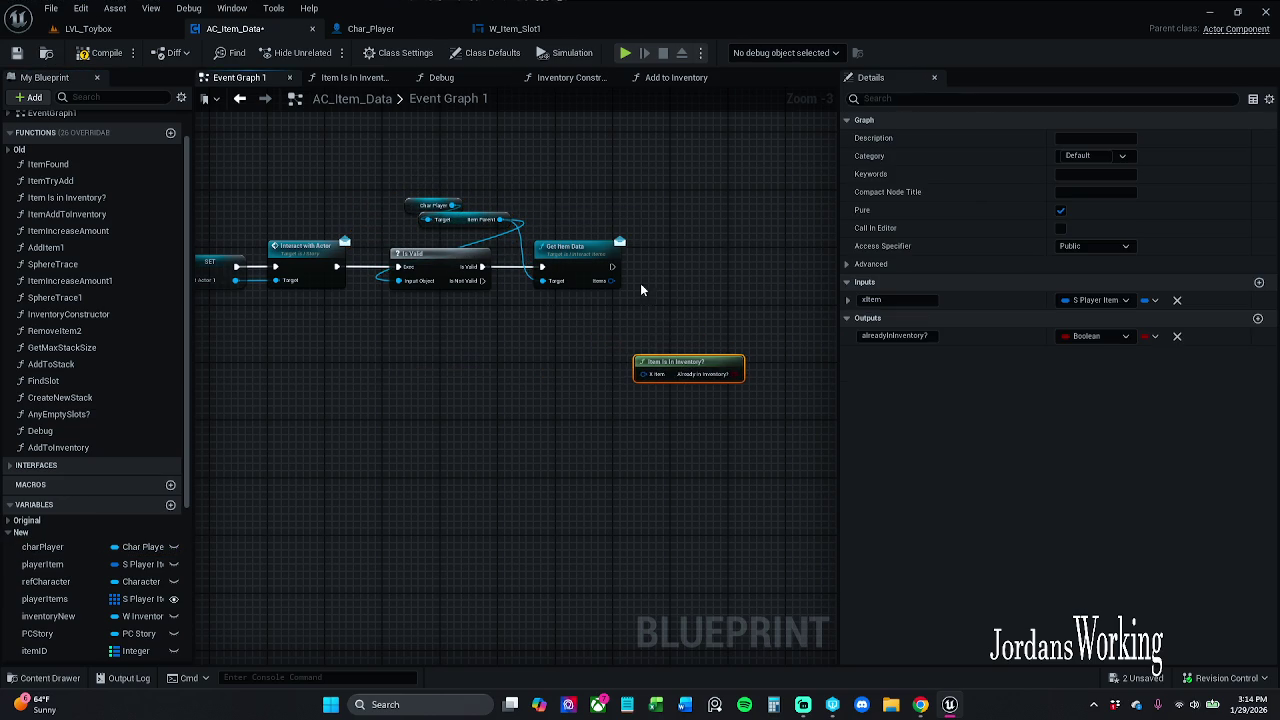
pyautogui.moveTo(610, 285); pyautogui.dragTo(642, 366)
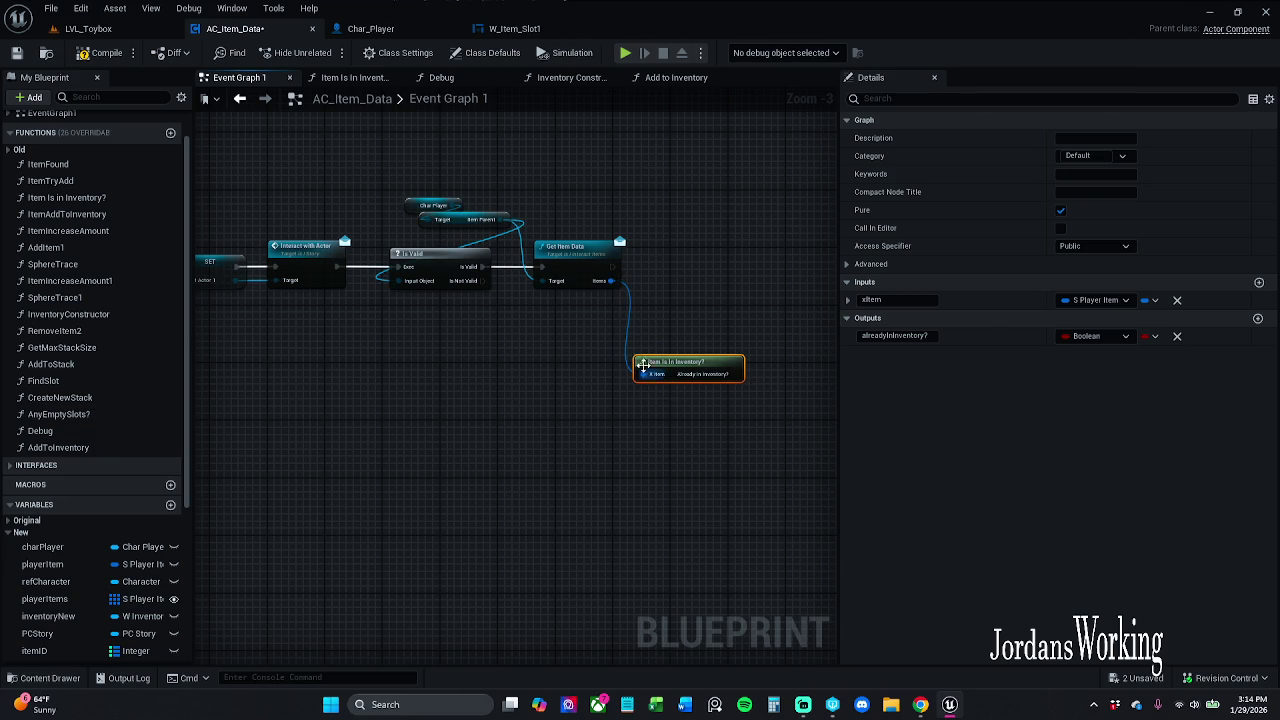
pyautogui.doubleClick(580, 270)
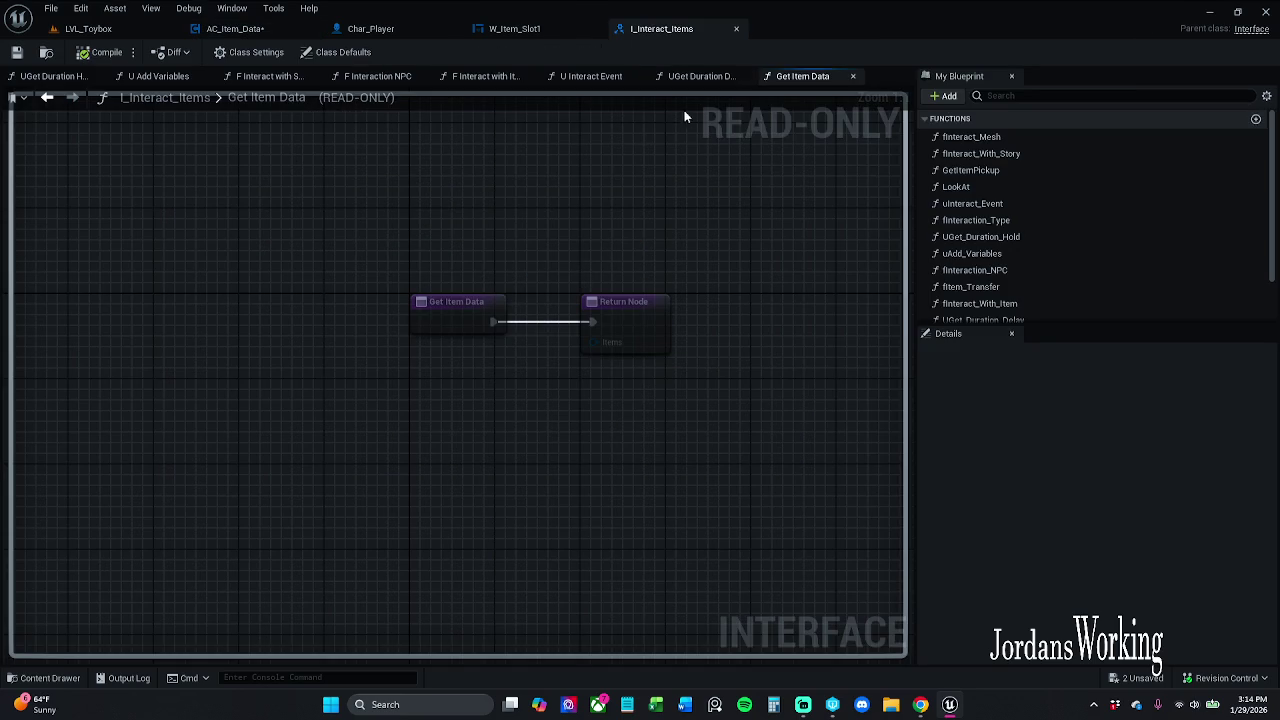
pyautogui.click(736, 30)
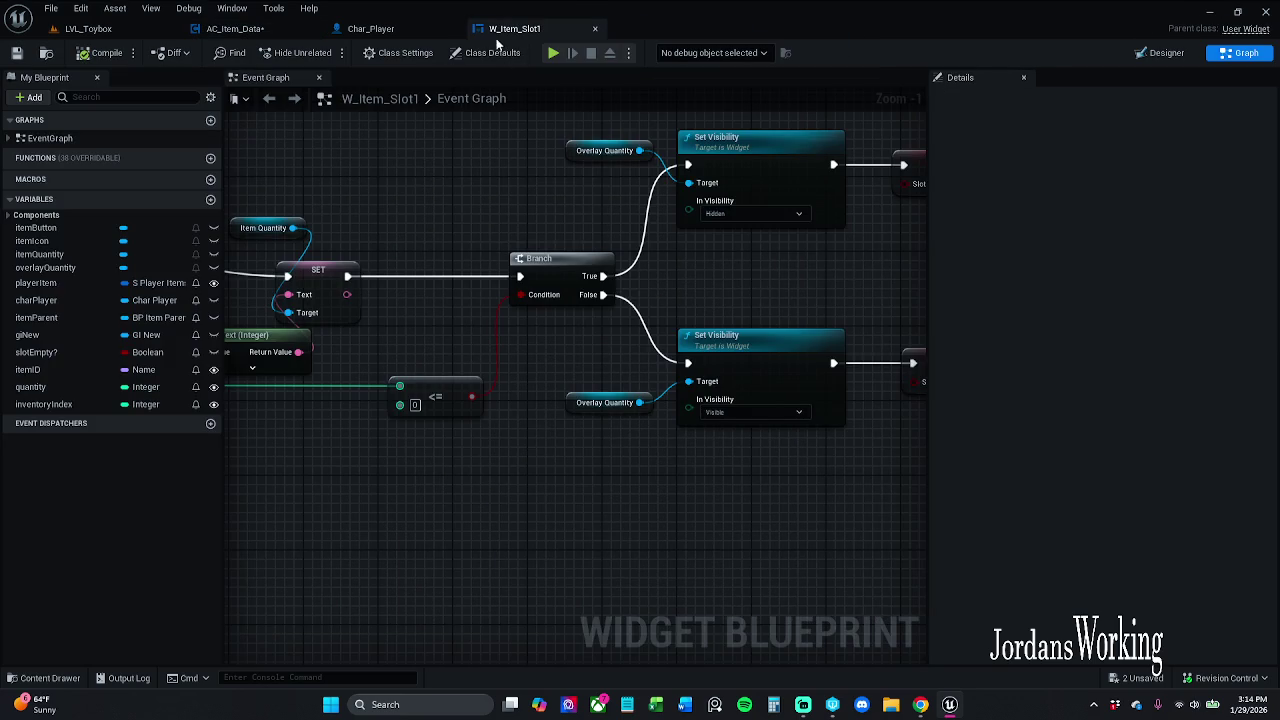
pyautogui.click(375, 29)
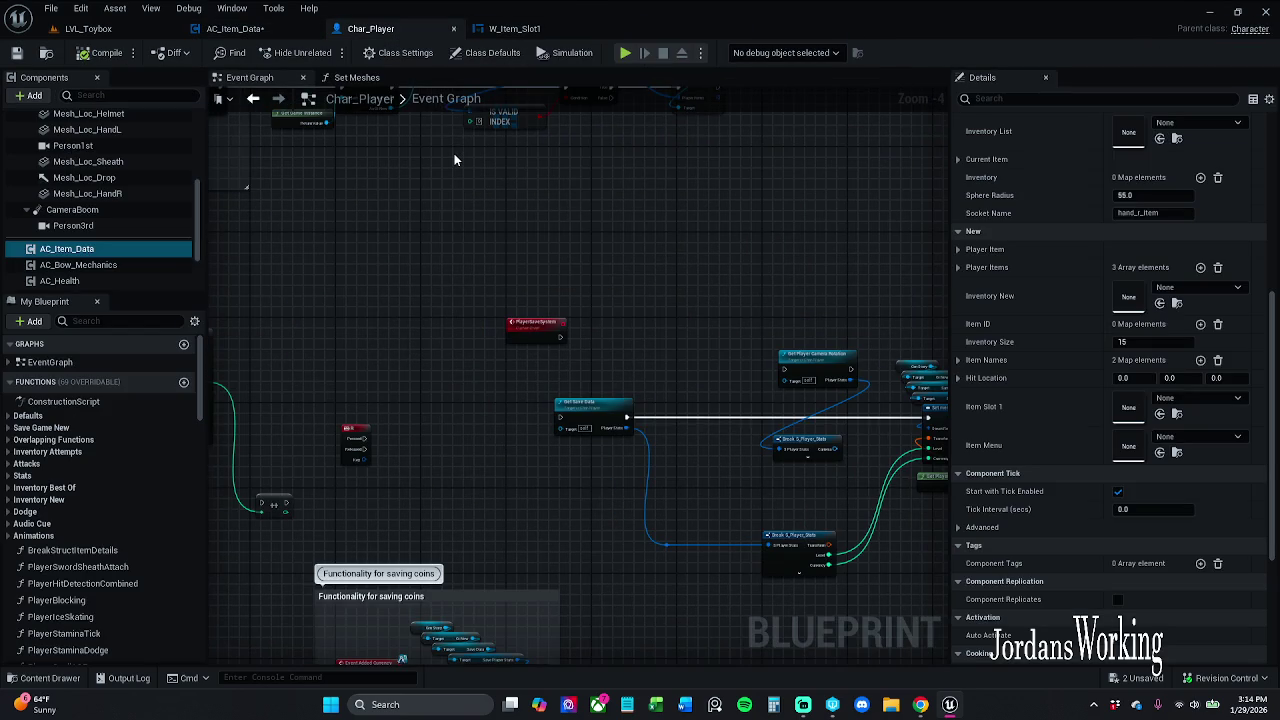
pyautogui.click(275, 29)
pyautogui.moveTo(605, 270); pyautogui.dragTo(484, 231)
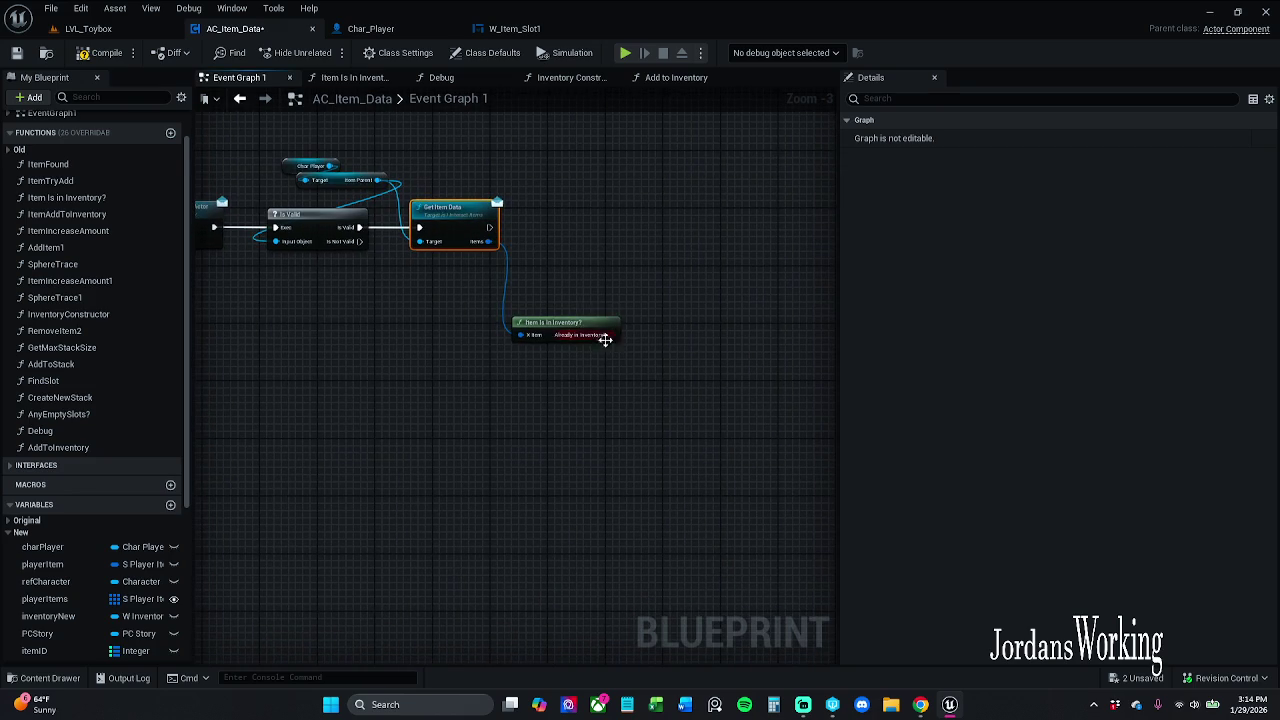
# Step: Position Item Is In Inventory? just below Get Item Data and frame both nodes
pyautogui.moveTo(572, 326)
pyautogui.mouseDown()
pyautogui.moveTo(578, 299)
pyautogui.moveTo(586, 306)
pyautogui.mouseUp()
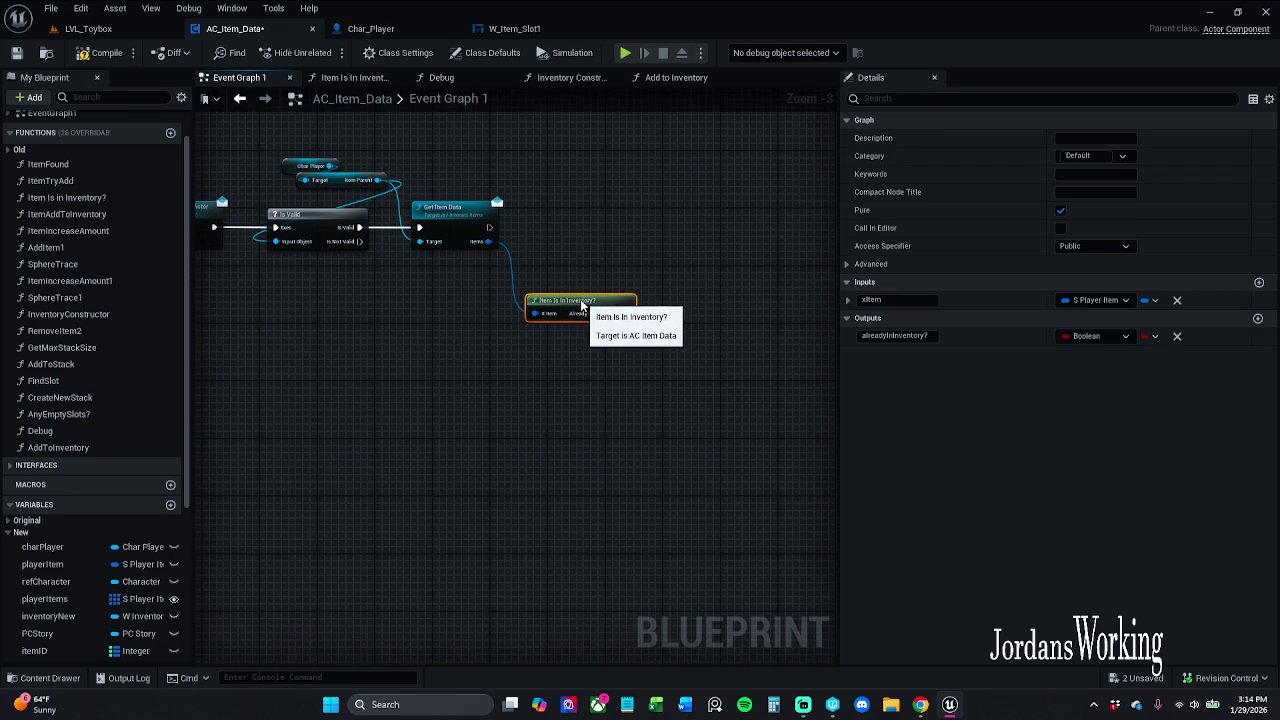
pyautogui.click(530, 271)
pyautogui.scroll(3, 490, 242)
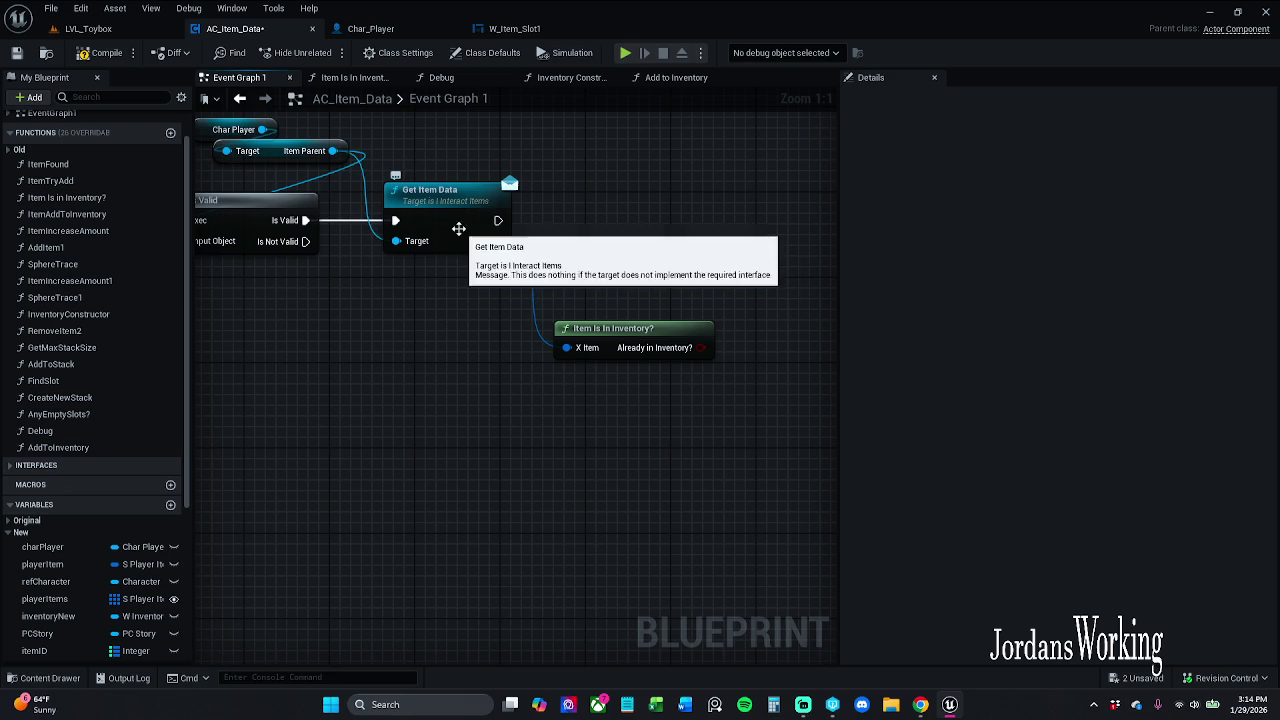
pyautogui.moveTo(606, 329)
pyautogui.mouseDown()
pyautogui.moveTo(506, 271)
pyautogui.moveTo(488, 293)
pyautogui.mouseUp()
pyautogui.click(488, 293)
pyautogui.click(549, 234)
# Step: Add a Branch whose Condition comes from the Already in Inventory? output
pyautogui.moveTo(549, 234); pyautogui.dragTo(489, 246)
pyautogui.scroll(-1, 498, 307)
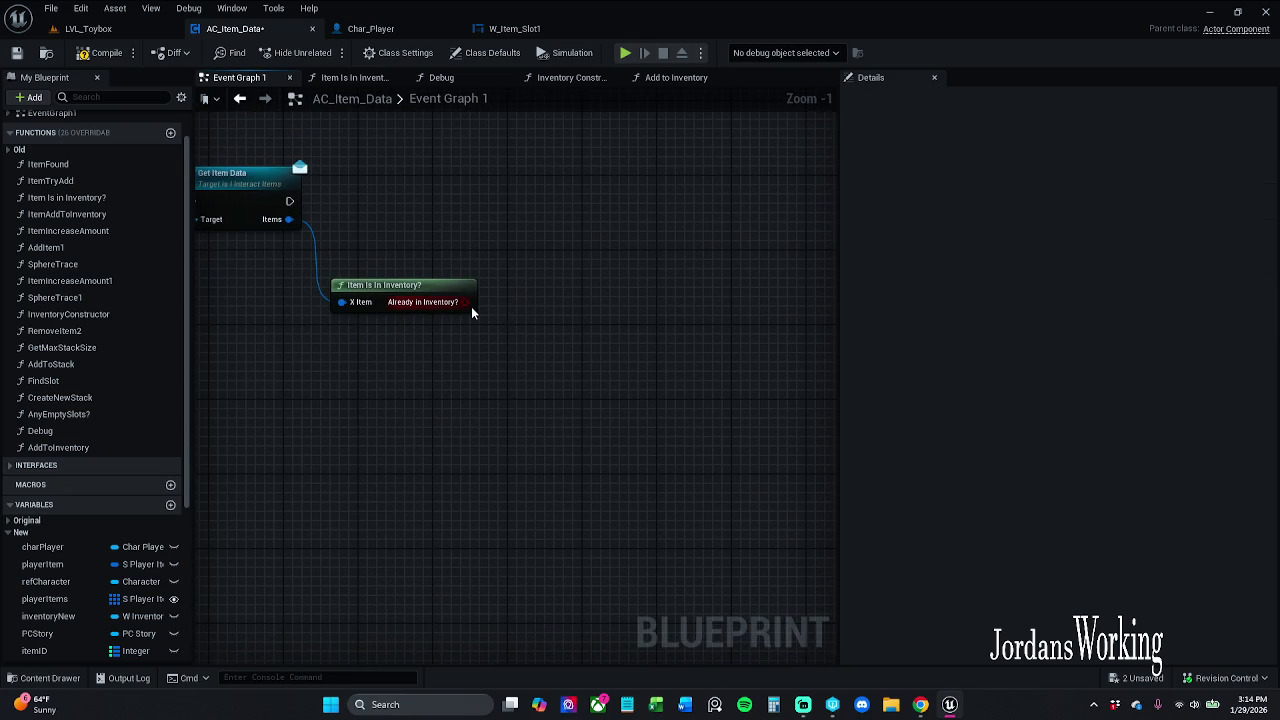
pyautogui.press('b')
pyautogui.click(471, 306)
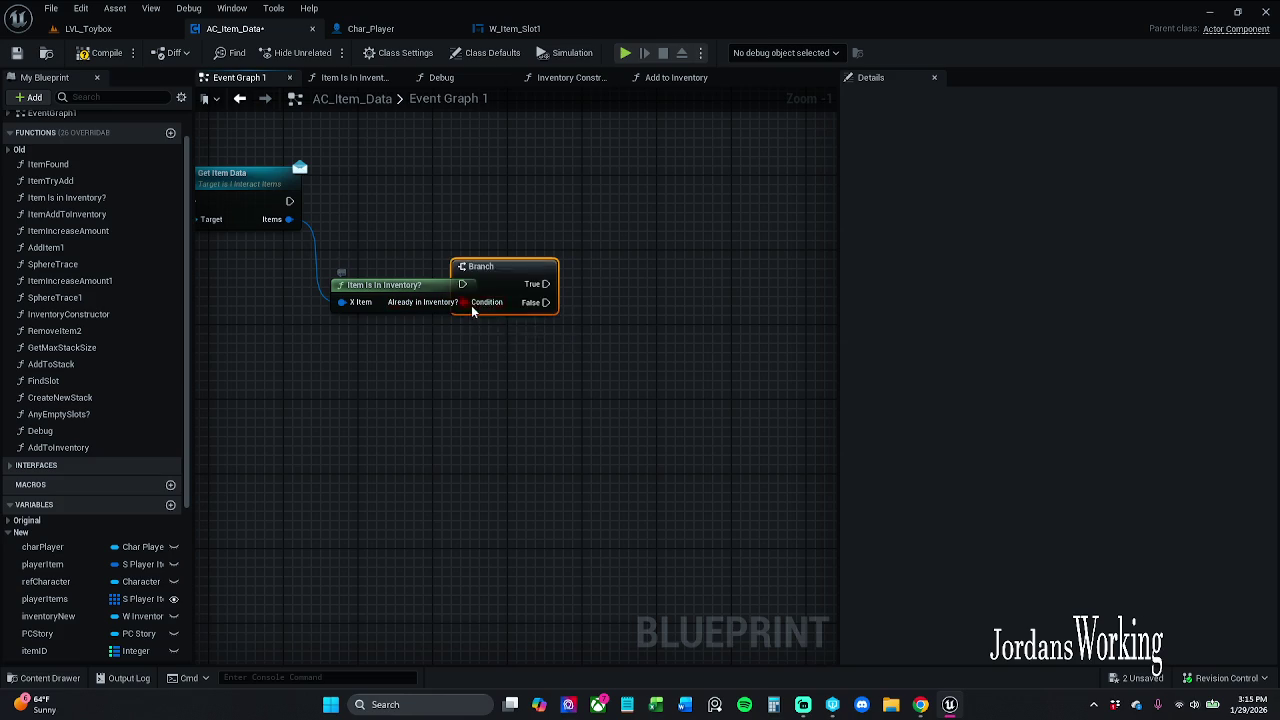
# Step: Move the new Branch beside Get Item Data and nudge Item Is In Inventory? up
pyautogui.moveTo(459, 288)
pyautogui.mouseDown()
pyautogui.moveTo(500, 209)
pyautogui.moveTo(290, 201)
pyautogui.mouseUp()
pyautogui.click(473, 165)
pyautogui.scroll(-1, 350, 210)
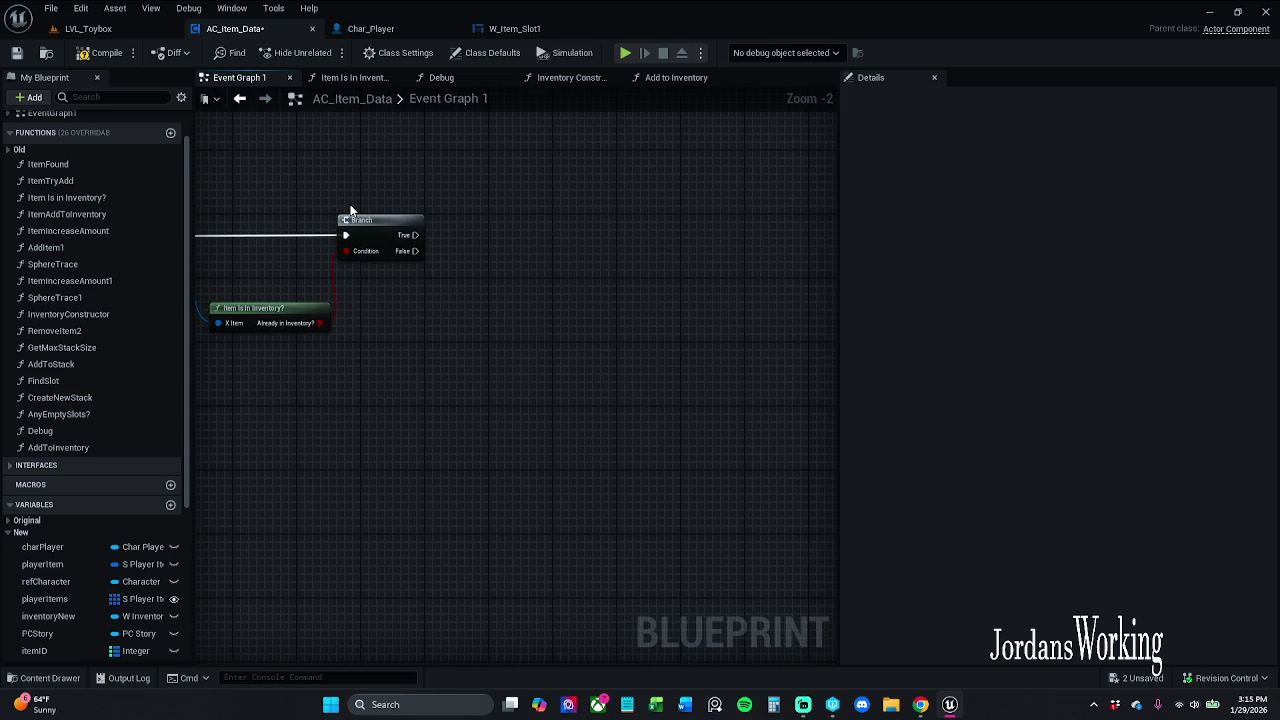
pyautogui.moveTo(353, 210); pyautogui.dragTo(533, 210)
pyautogui.moveTo(469, 315); pyautogui.dragTo(462, 290)
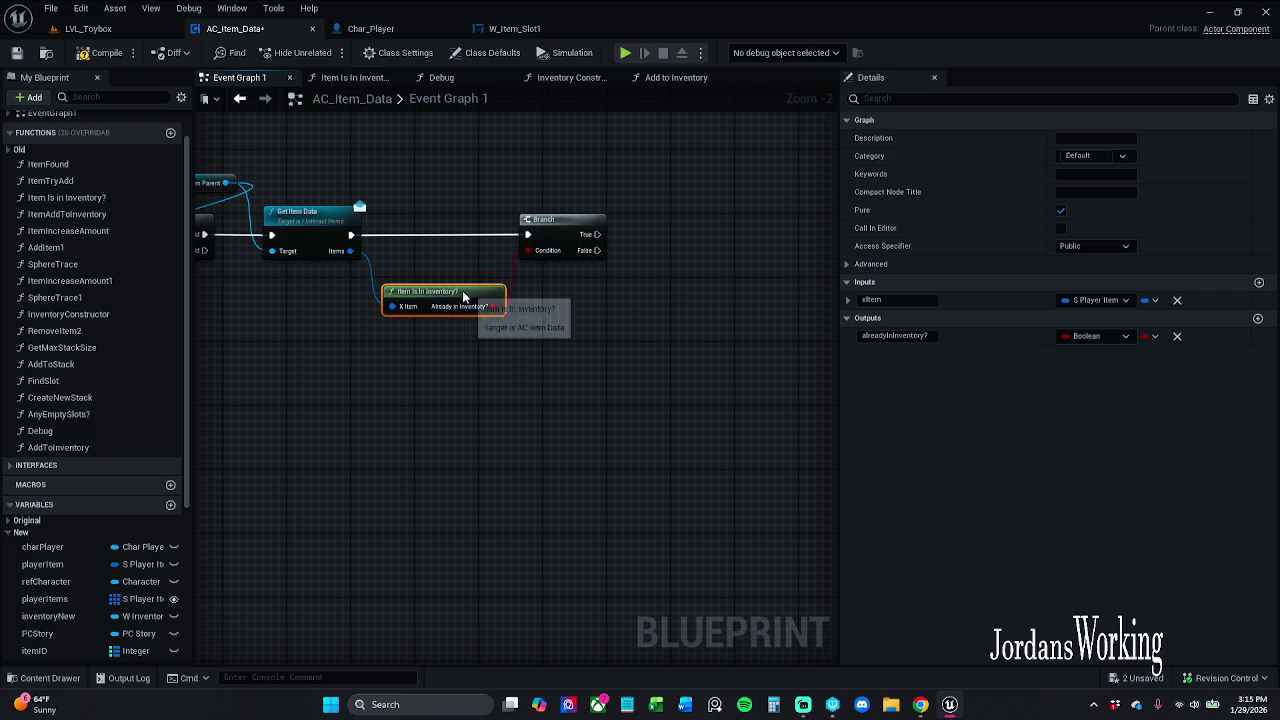
pyautogui.click(537, 301)
pyautogui.moveTo(537, 301); pyautogui.dragTo(366, 339)
pyautogui.moveTo(438, 314)
pyautogui.mouseDown()
pyautogui.moveTo(622, 253)
pyautogui.moveTo(463, 277)
pyautogui.mouseUp()
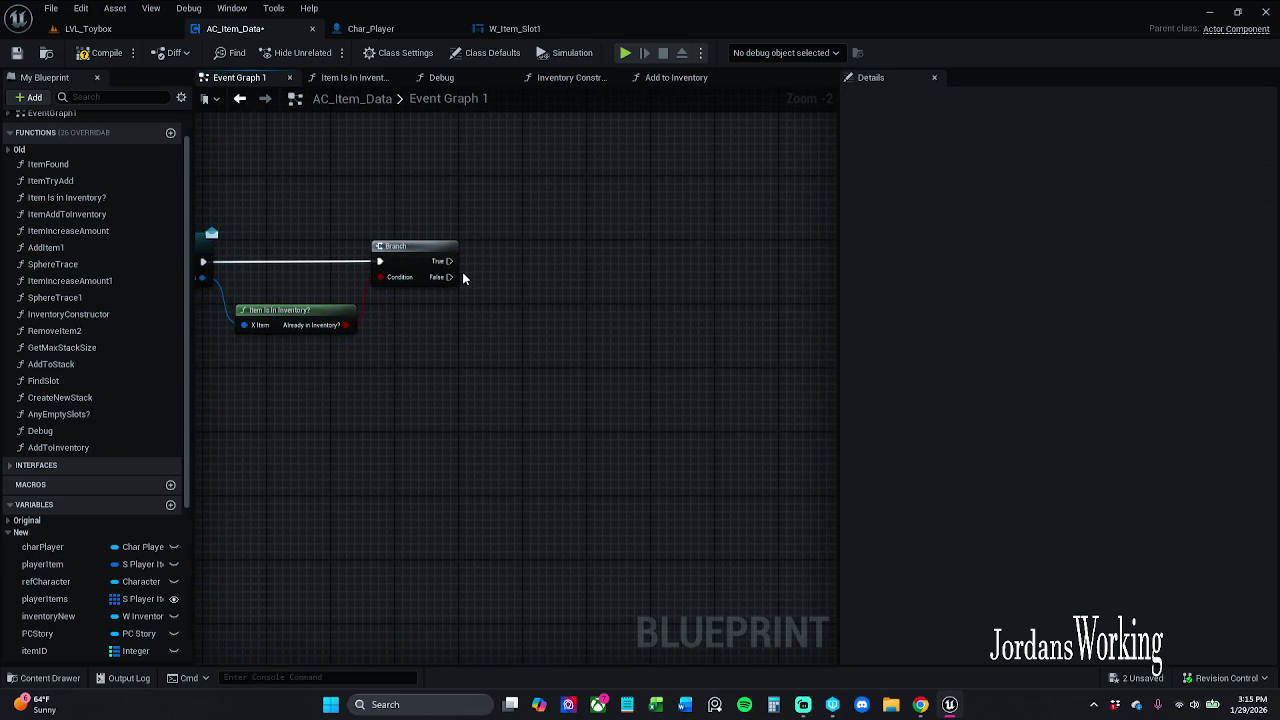
pyautogui.scroll(-1, 466, 272)
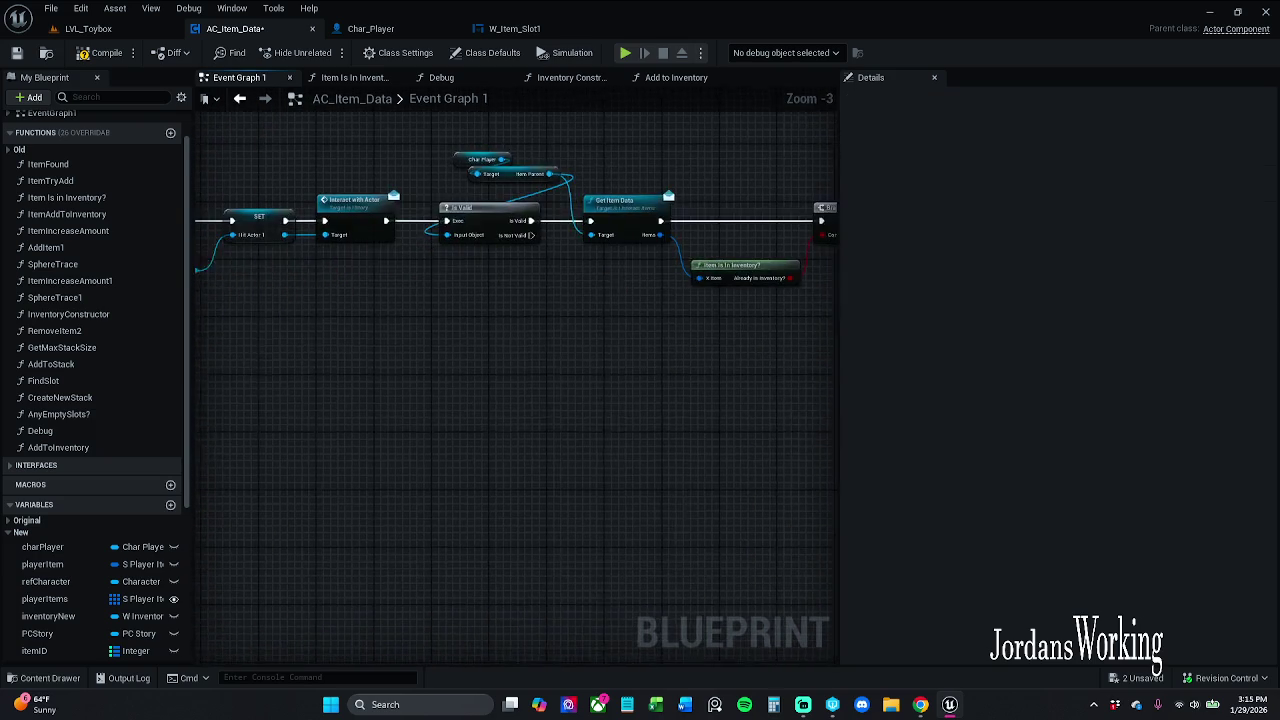
pyautogui.moveTo(466, 272)
pyautogui.mouseDown()
pyautogui.moveTo(516, 272)
pyautogui.moveTo(316, 272)
pyautogui.moveTo(524, 258)
pyautogui.mouseUp()
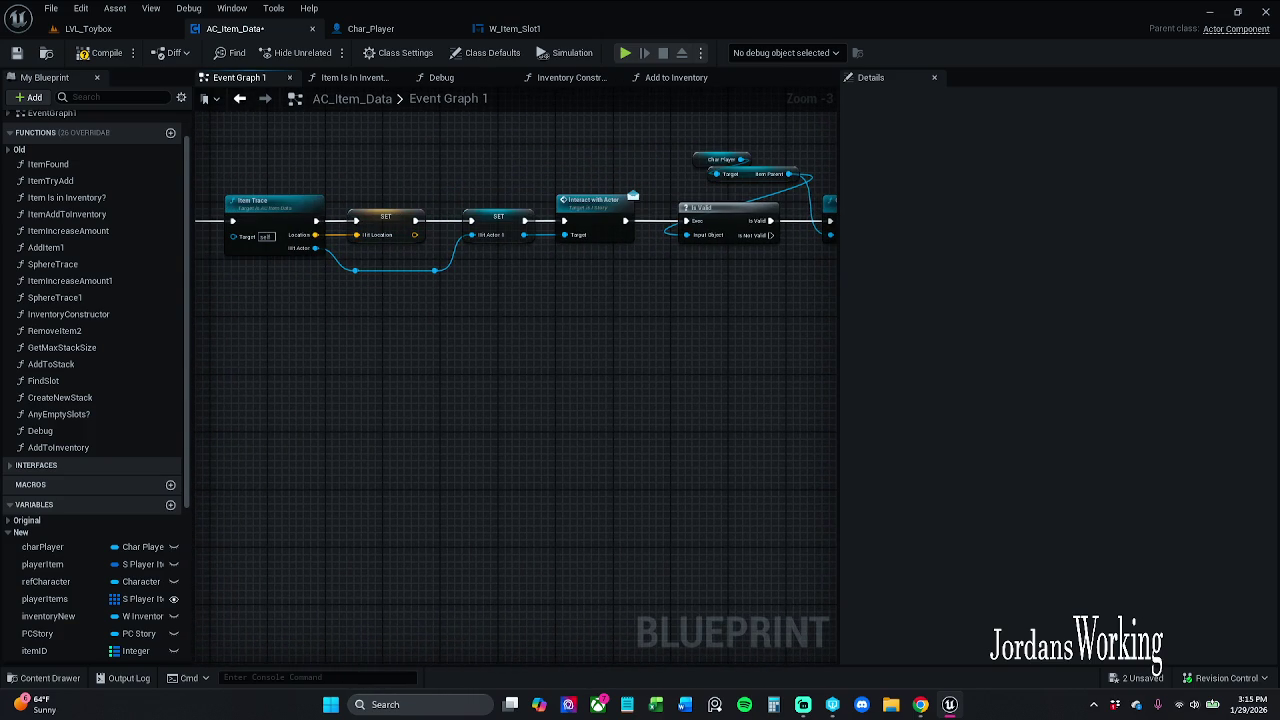
pyautogui.moveTo(524, 258); pyautogui.dragTo(476, 264)
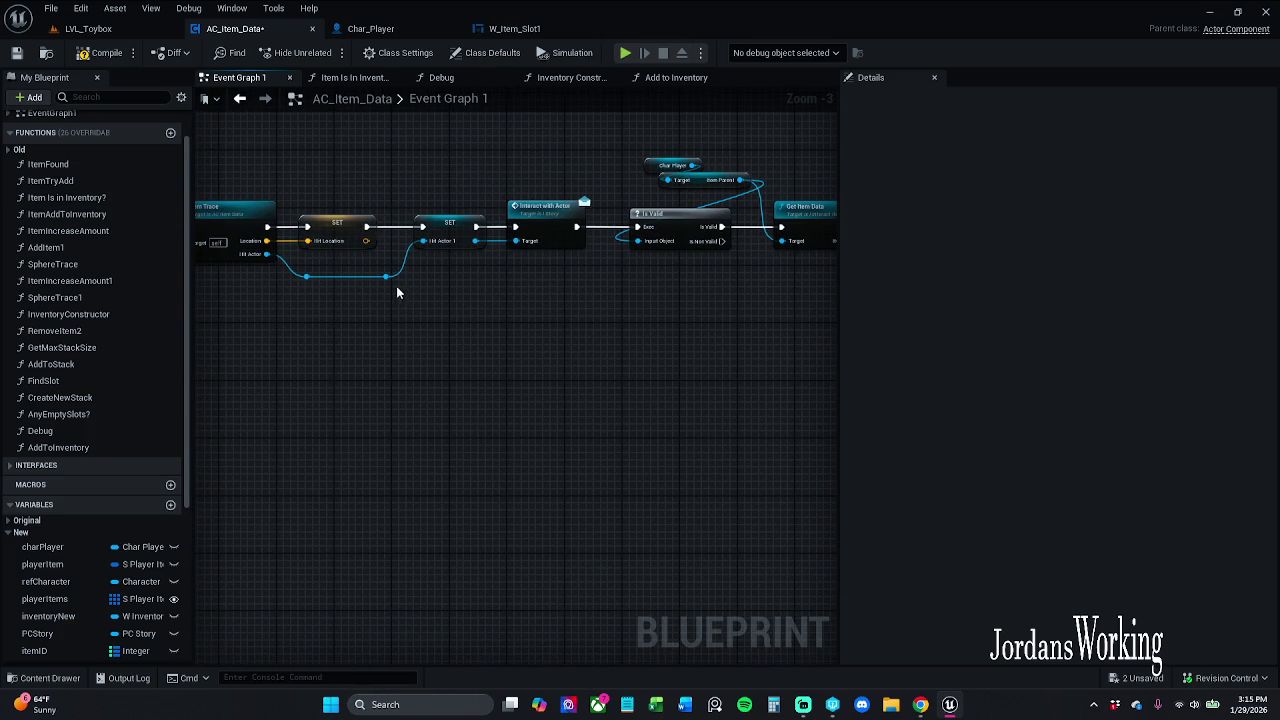
# Step: Delete the Char Player and Item Parent getters that fed Is Valid's Input Object
pyautogui.moveTo(386, 276)
pyautogui.mouseDown()
pyautogui.moveTo(786, 318)
pyautogui.moveTo(802, 282)
pyautogui.moveTo(797, 291)
pyautogui.mouseUp()
pyautogui.click(733, 361)
pyautogui.moveTo(680, 348); pyautogui.dragTo(588, 352)
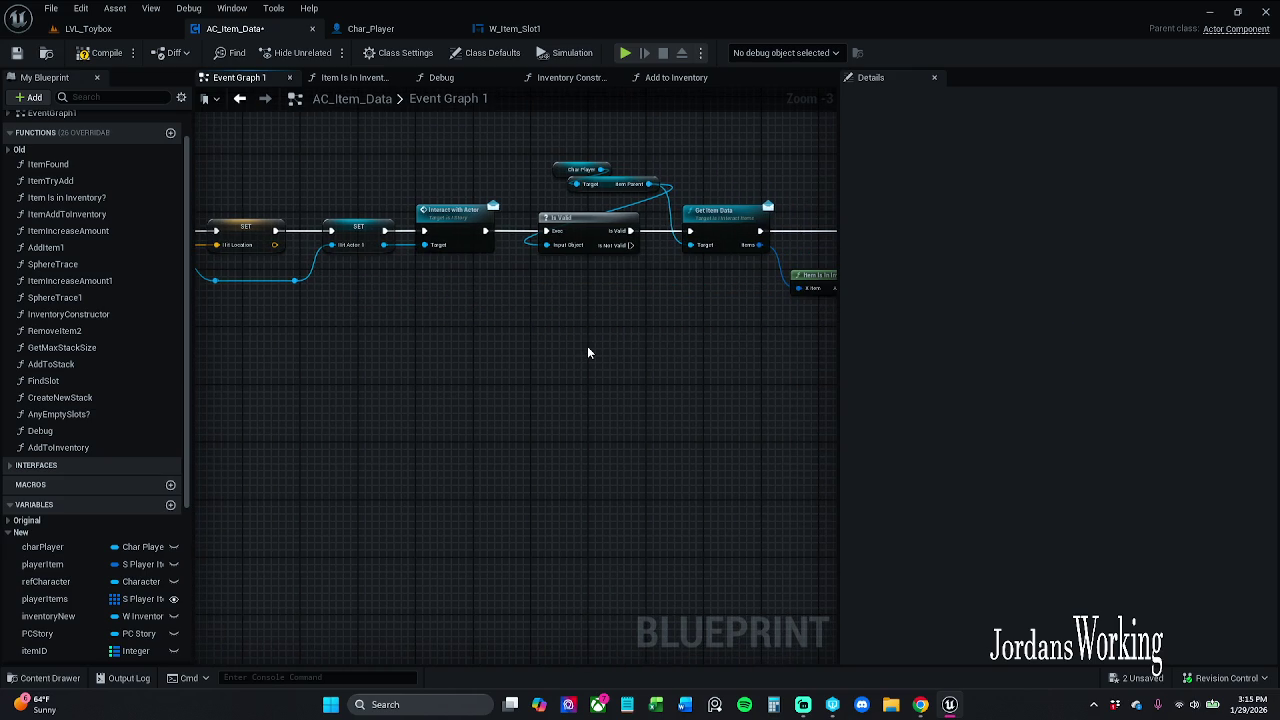
pyautogui.moveTo(613, 203)
pyautogui.mouseDown()
pyautogui.moveTo(605, 170)
pyautogui.moveTo(541, 183)
pyautogui.mouseUp()
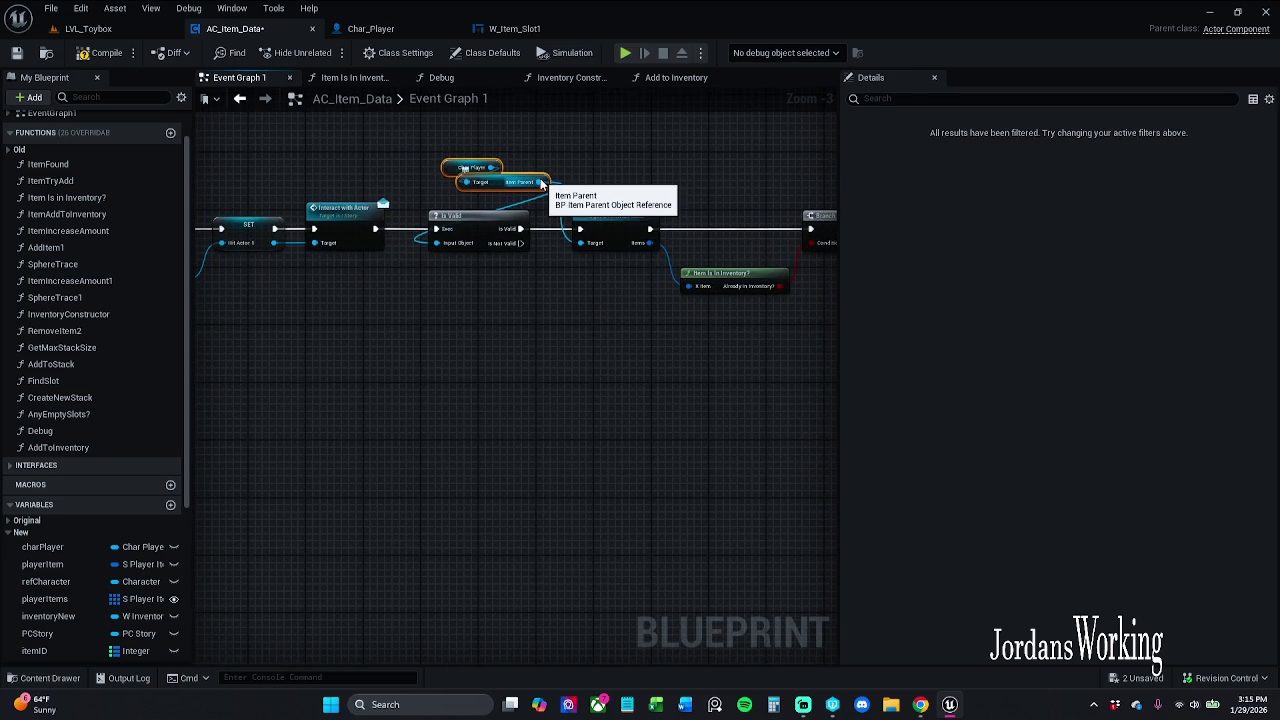
pyautogui.press('Delete')
pyautogui.moveTo(467, 232); pyautogui.dragTo(734, 236)
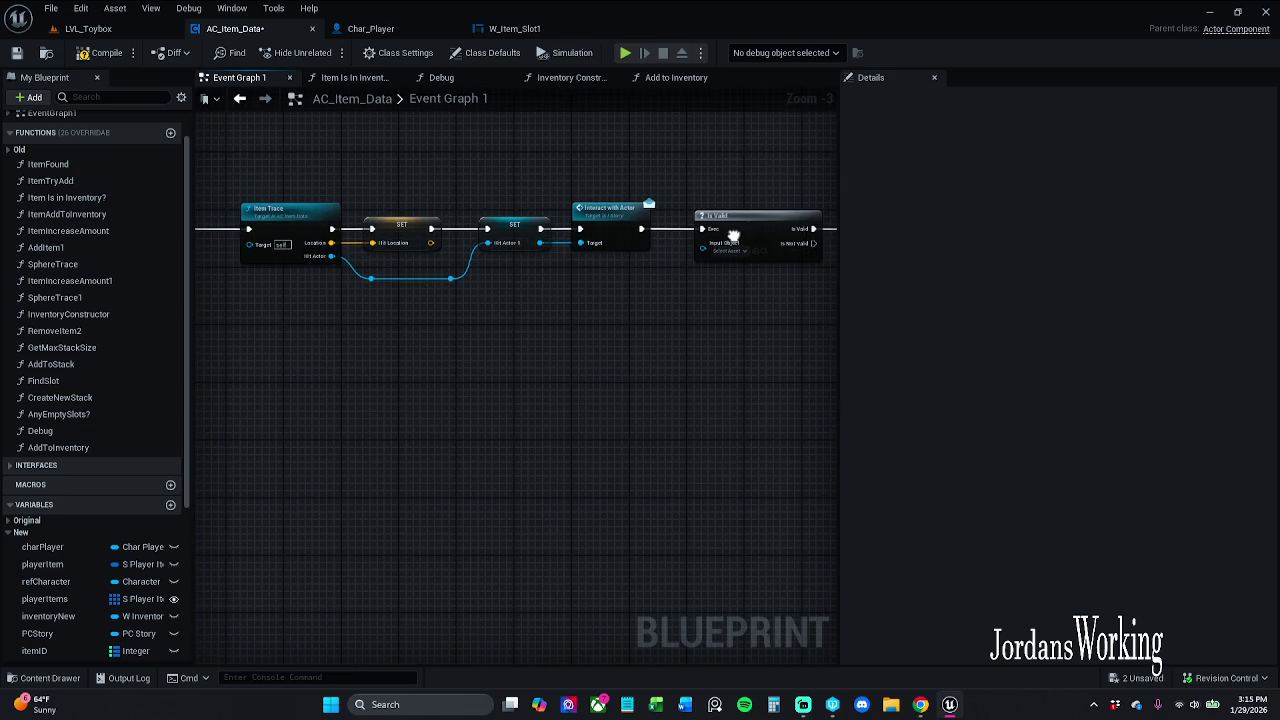
pyautogui.moveTo(447, 281)
pyautogui.mouseDown()
pyautogui.moveTo(829, 288)
pyautogui.moveTo(616, 278)
pyautogui.mouseUp()
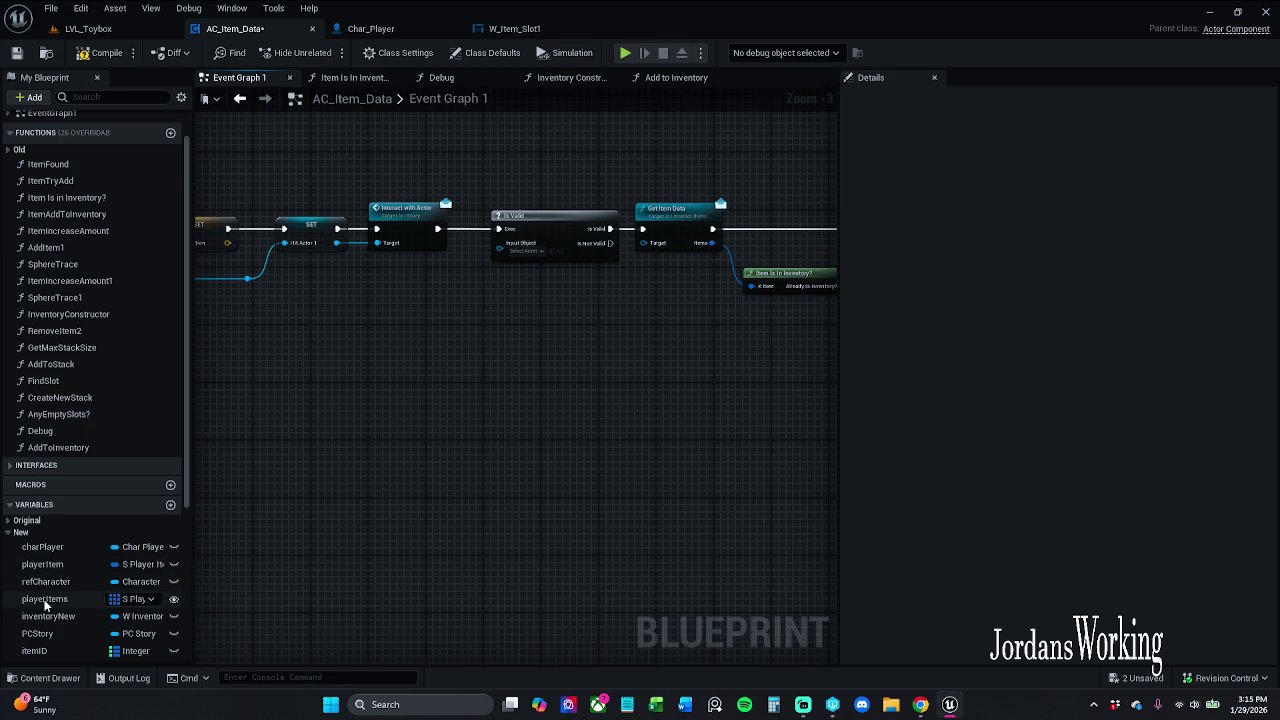
# Step: Feed a Hit Actor 1 getter into Is Valid's Input Object and tuck it beside the reroute
pyautogui.scroll(-4, 45, 605)
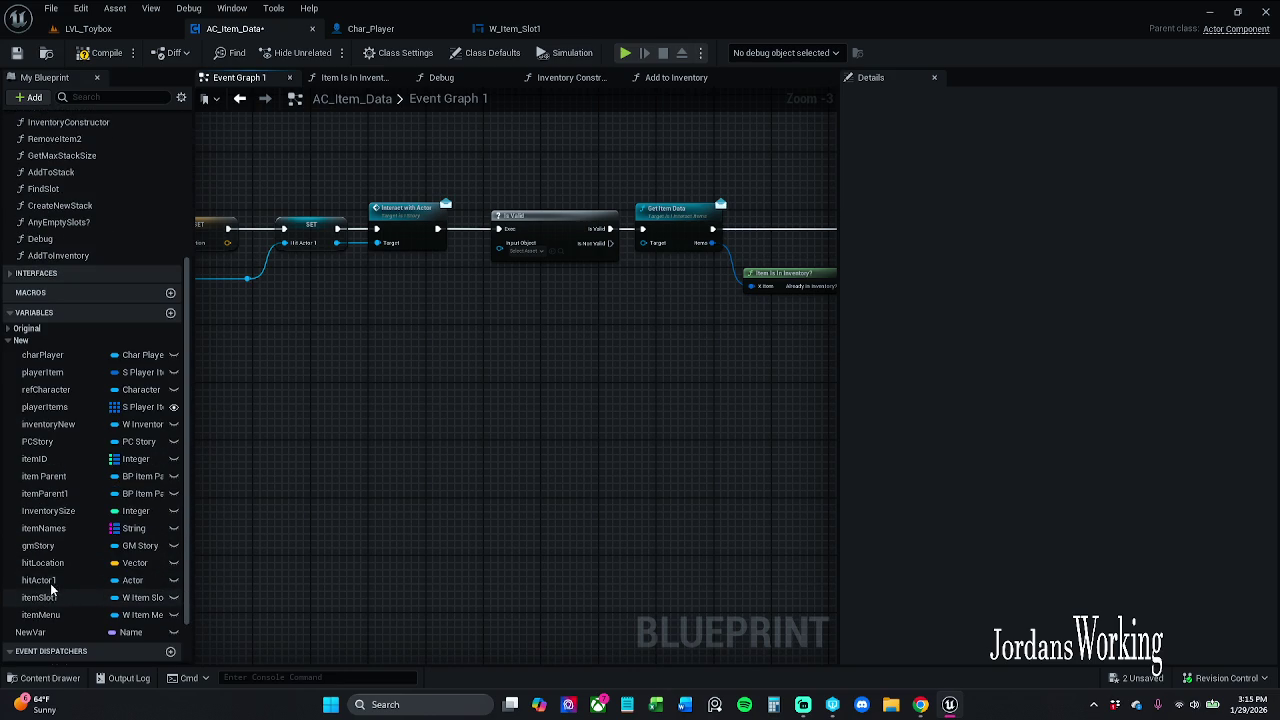
pyautogui.moveTo(39, 580)
pyautogui.mouseDown()
pyautogui.moveTo(470, 300)
pyautogui.moveTo(510, 192)
pyautogui.moveTo(615, 190)
pyautogui.moveTo(643, 243)
pyautogui.mouseUp()
pyautogui.keyDown('shift'); pyautogui.click(500, 189); pyautogui.keyUp('shift')
pyautogui.moveTo(500, 189)
pyautogui.mouseDown()
pyautogui.moveTo(508, 197)
pyautogui.moveTo(474, 206)
pyautogui.mouseUp()
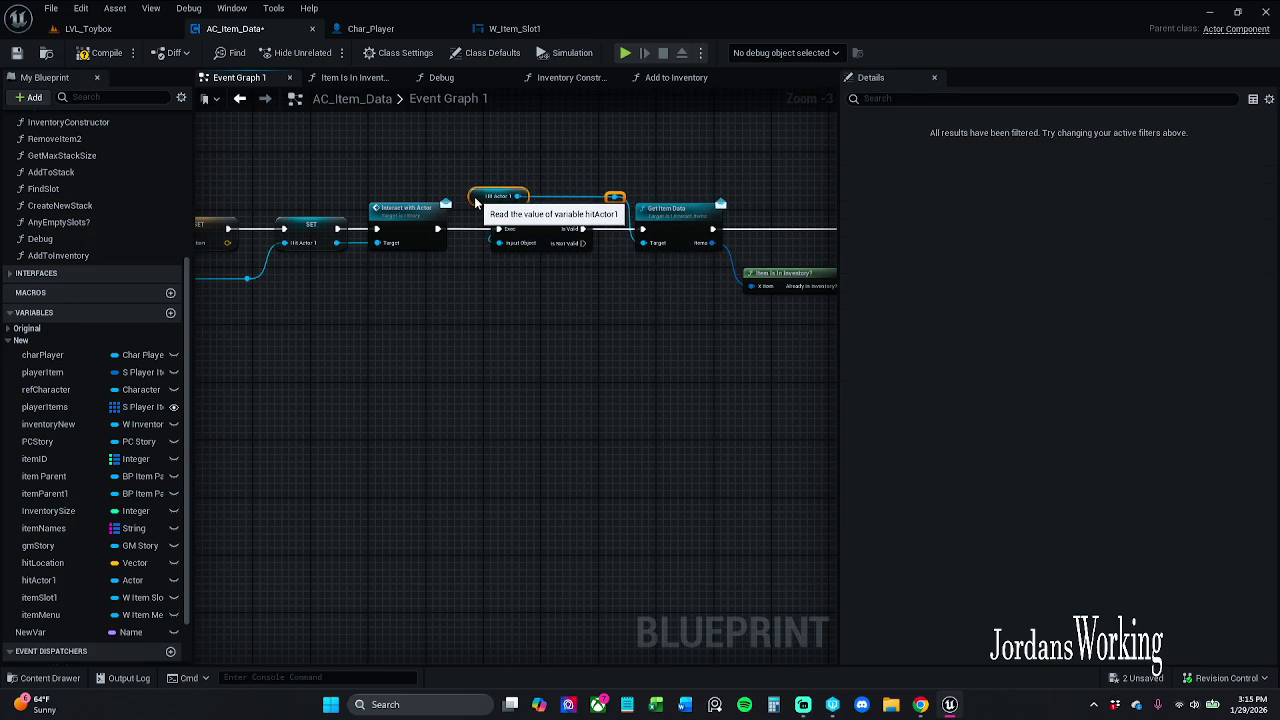
pyautogui.click(533, 150)
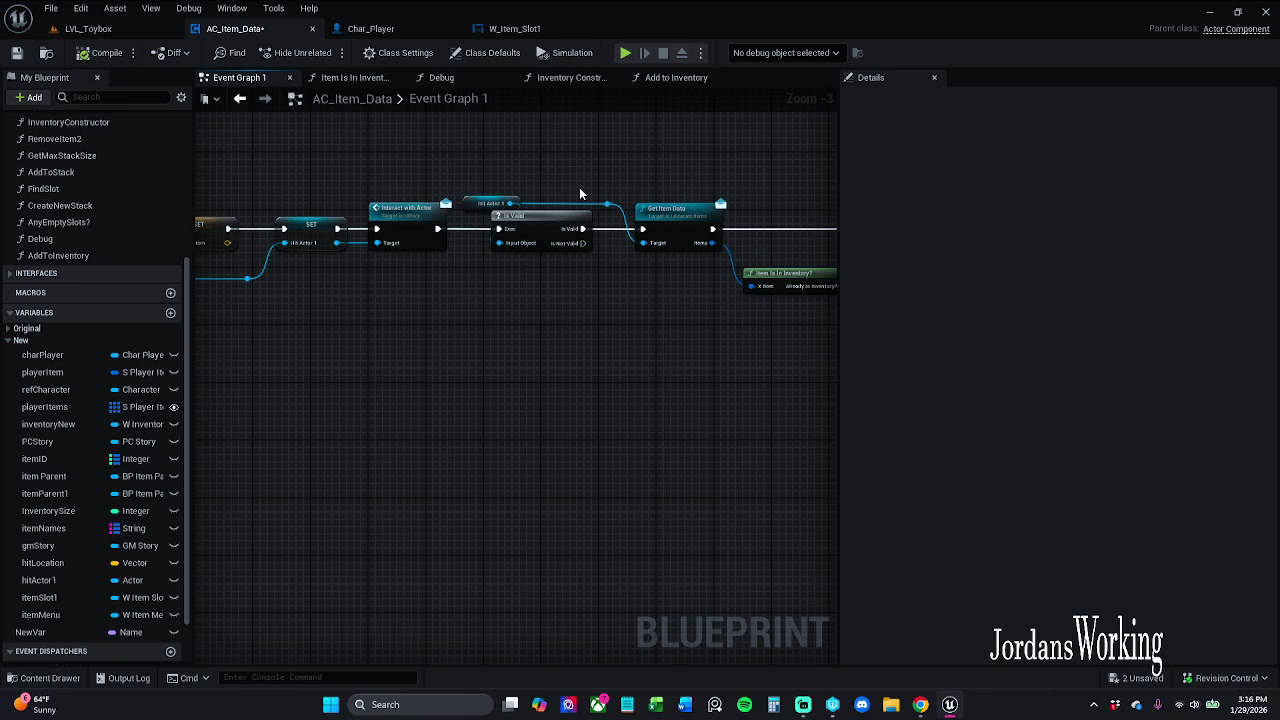
pyautogui.moveTo(580, 193); pyautogui.dragTo(306, 188)
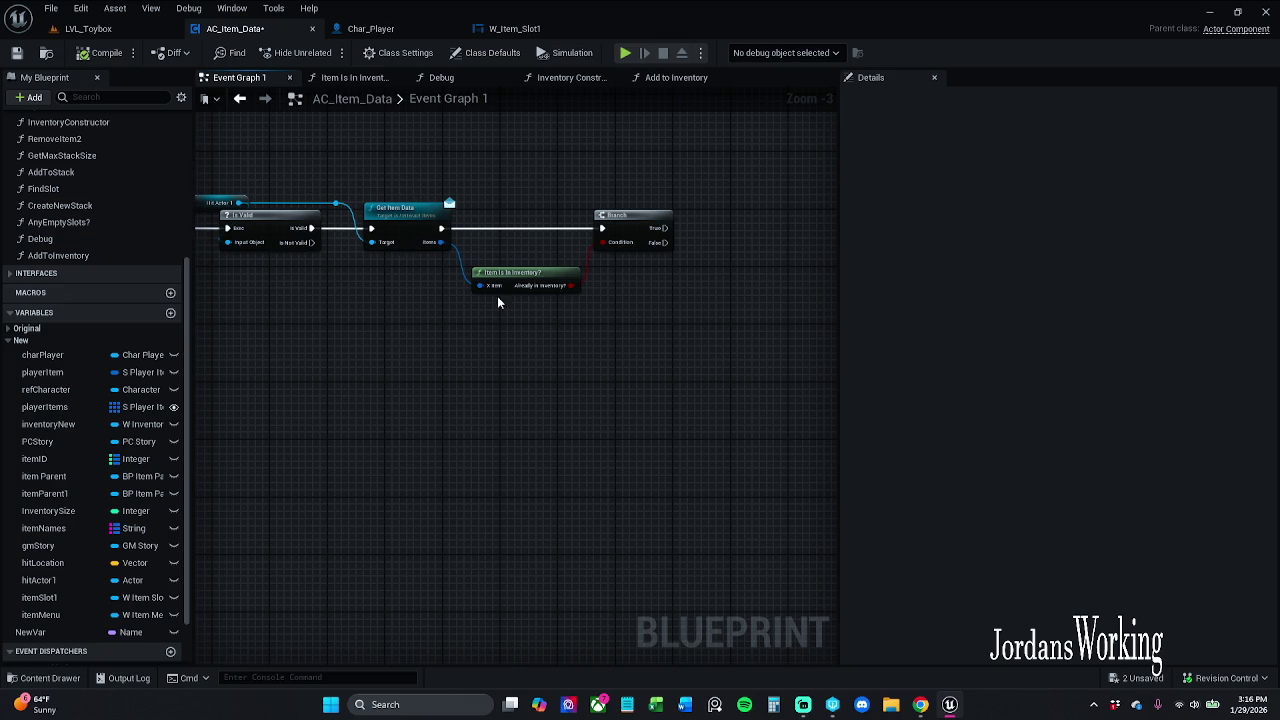
pyautogui.doubleClick(519, 273)
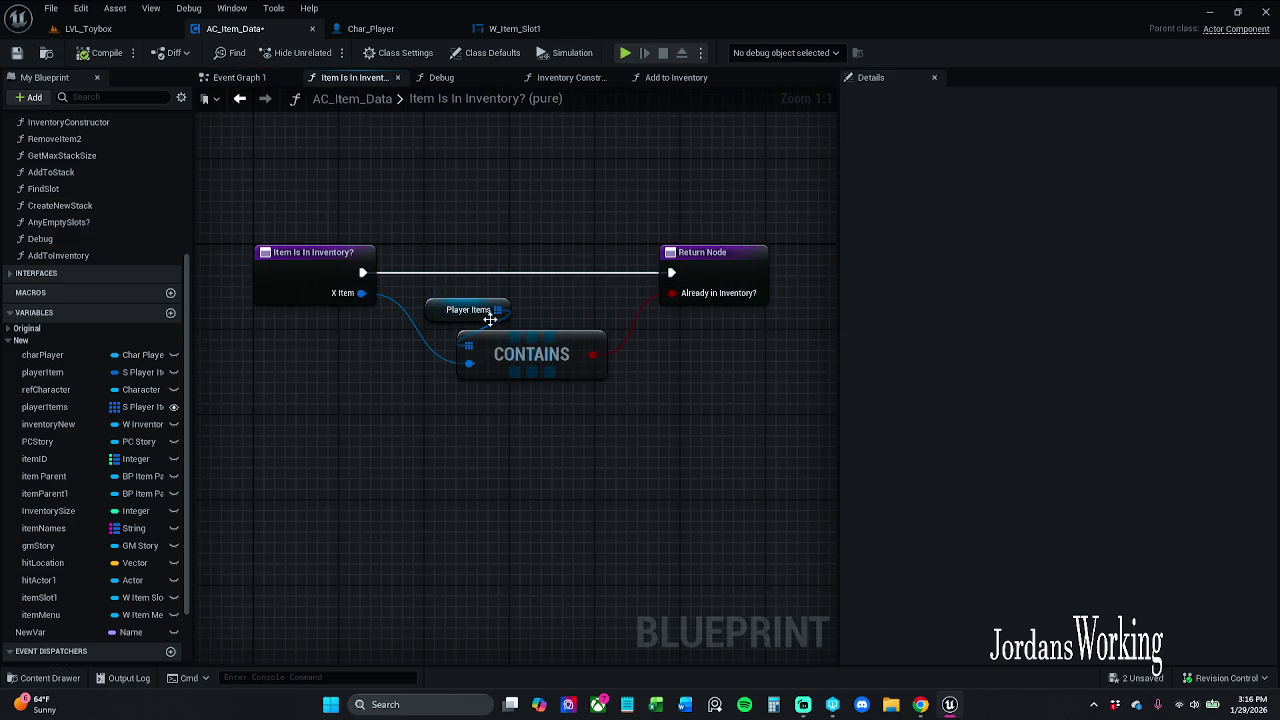
# Step: Inspect the Player Items check inside Item Is In Inventory?, then return to Event Graph 1
pyautogui.click(478, 308)
pyautogui.click(495, 200)
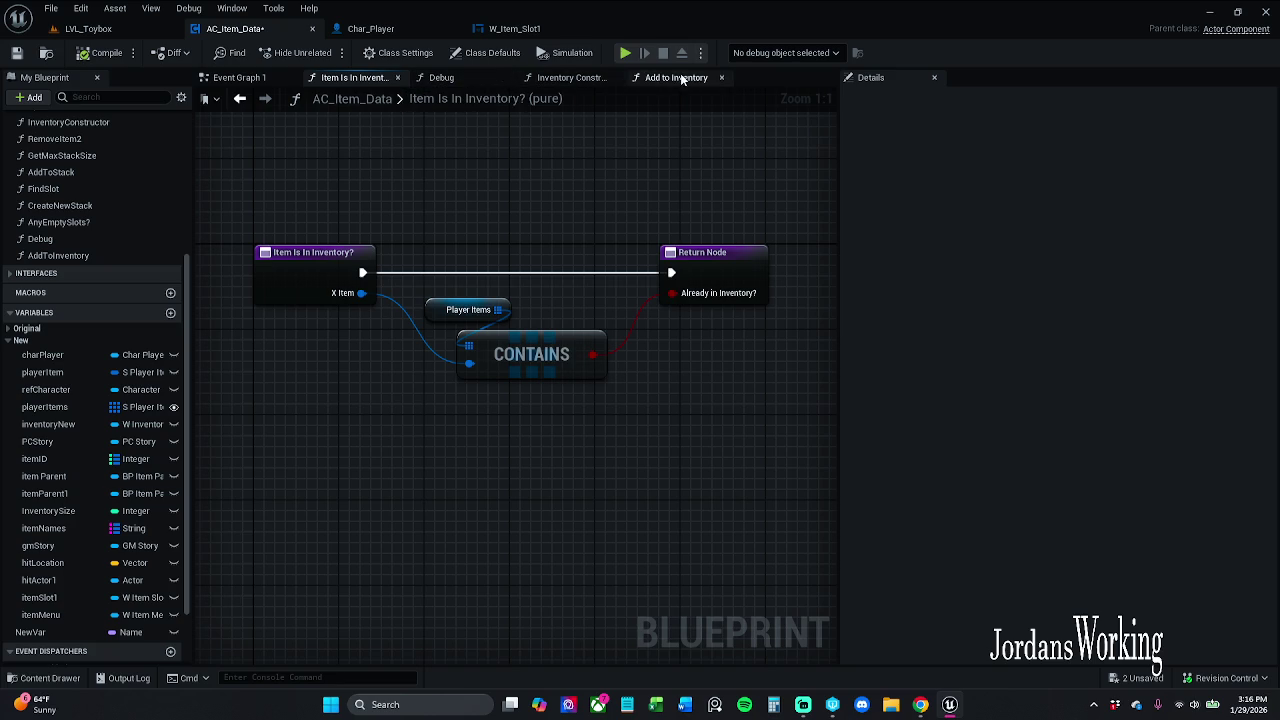
pyautogui.click(240, 77)
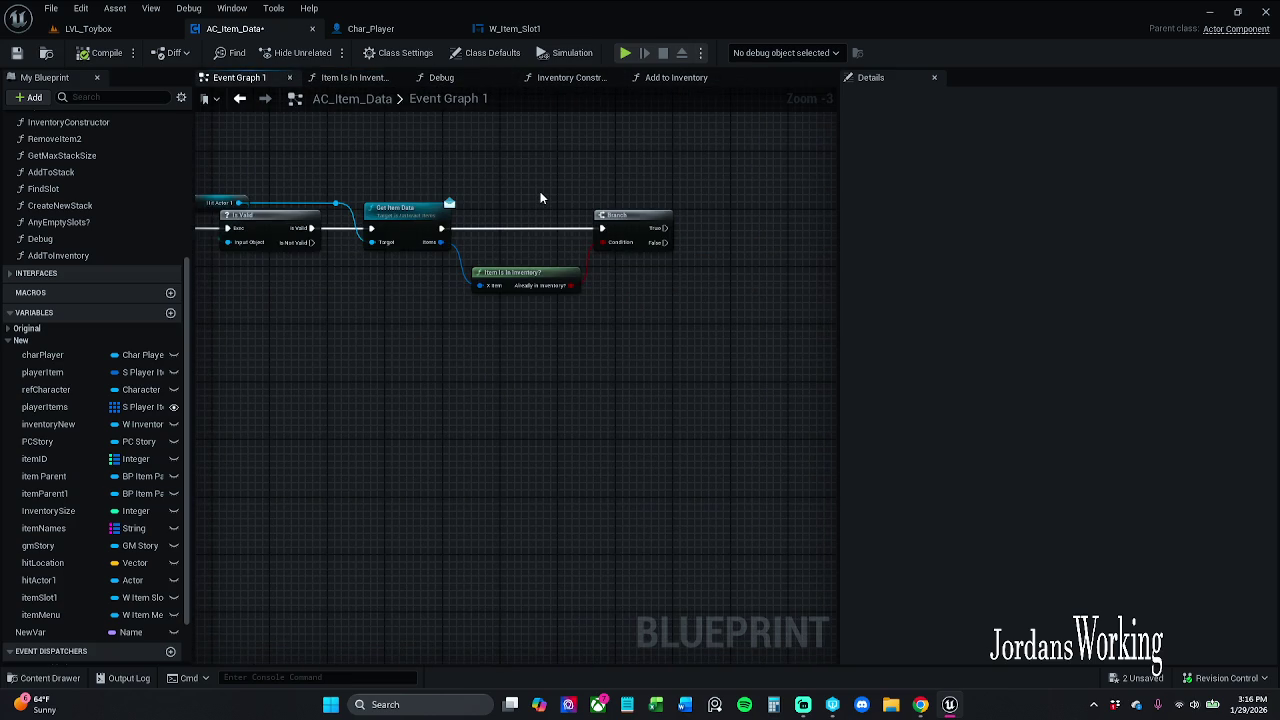
pyautogui.moveTo(540, 197); pyautogui.dragTo(423, 234)
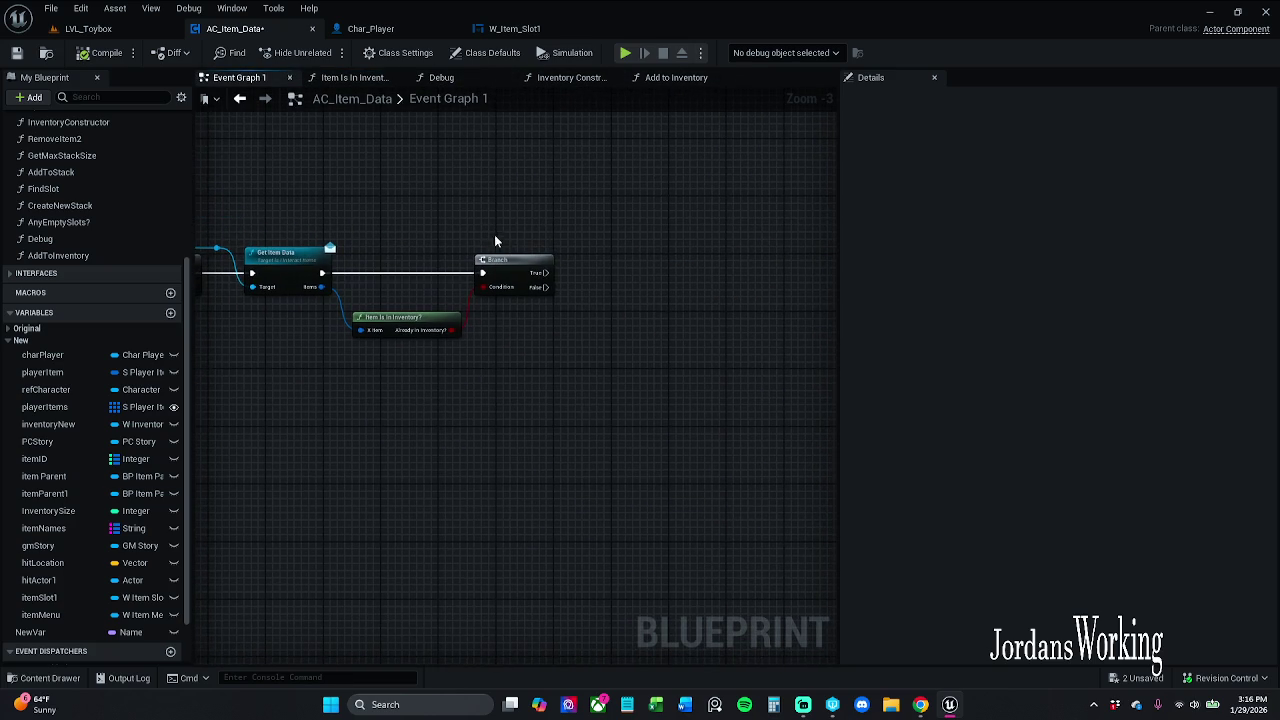
pyautogui.moveTo(563, 237)
pyautogui.mouseDown()
pyautogui.moveTo(548, 268)
pyautogui.moveTo(566, 268)
pyautogui.mouseUp()
# Step: Add a Set members in S_Player_Items node after the Branch's True output
pyautogui.write('set memb')
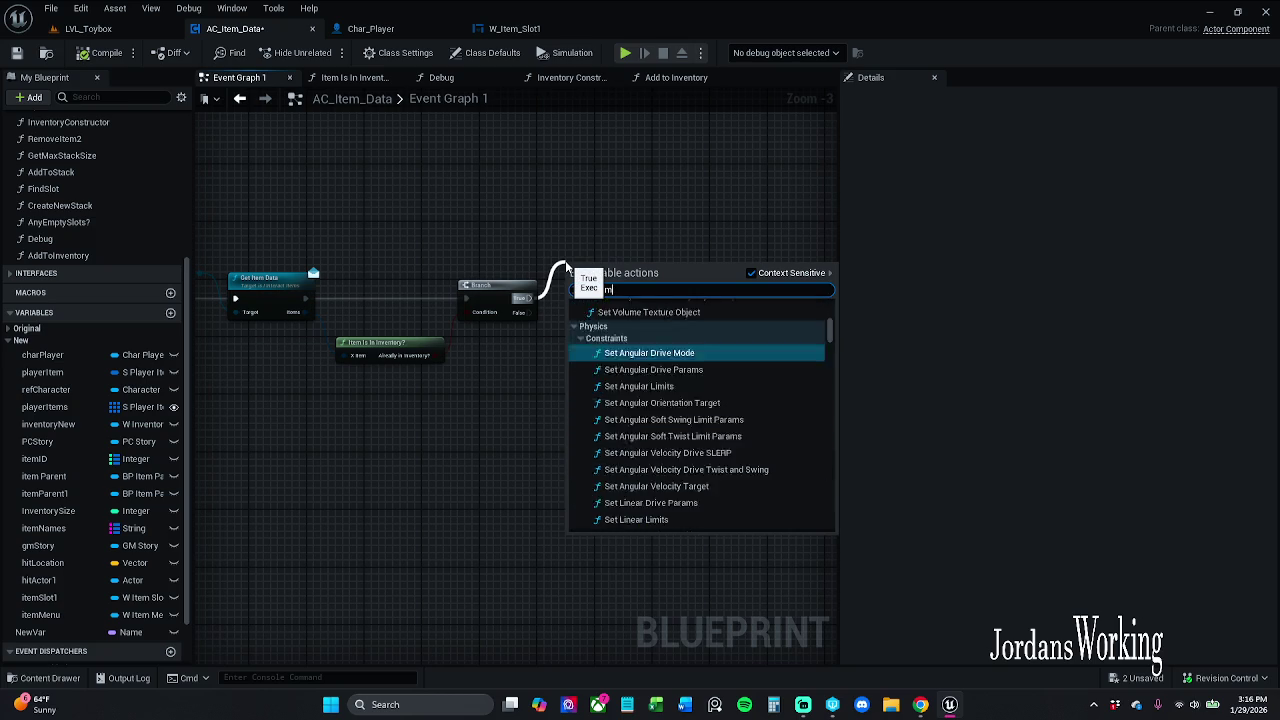
pyautogui.write('er')
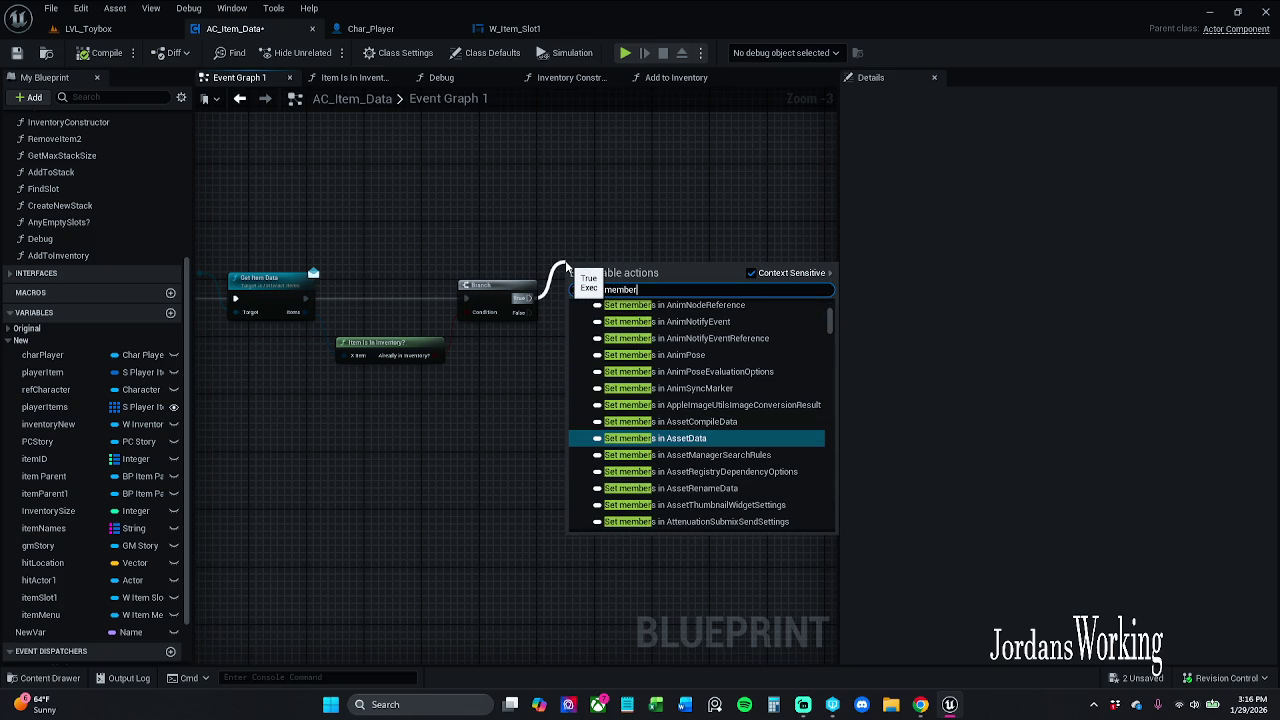
pyautogui.write('s')
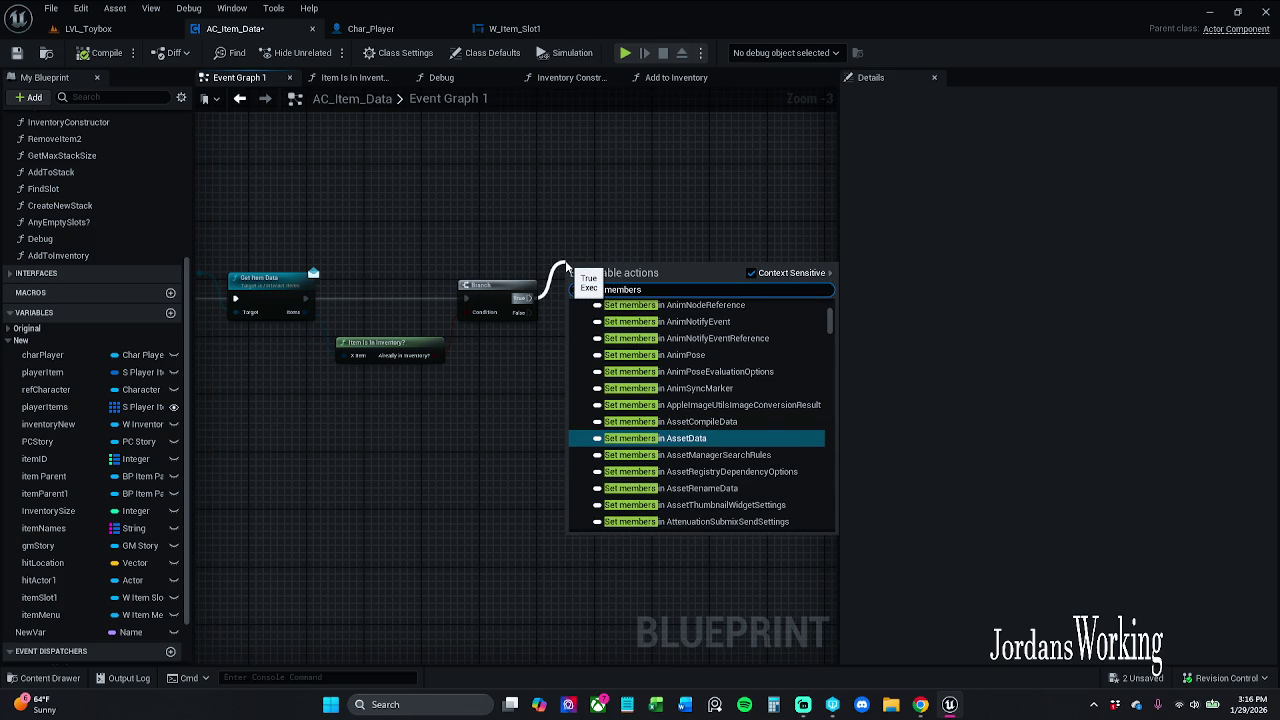
pyautogui.write(' in S_Pl')
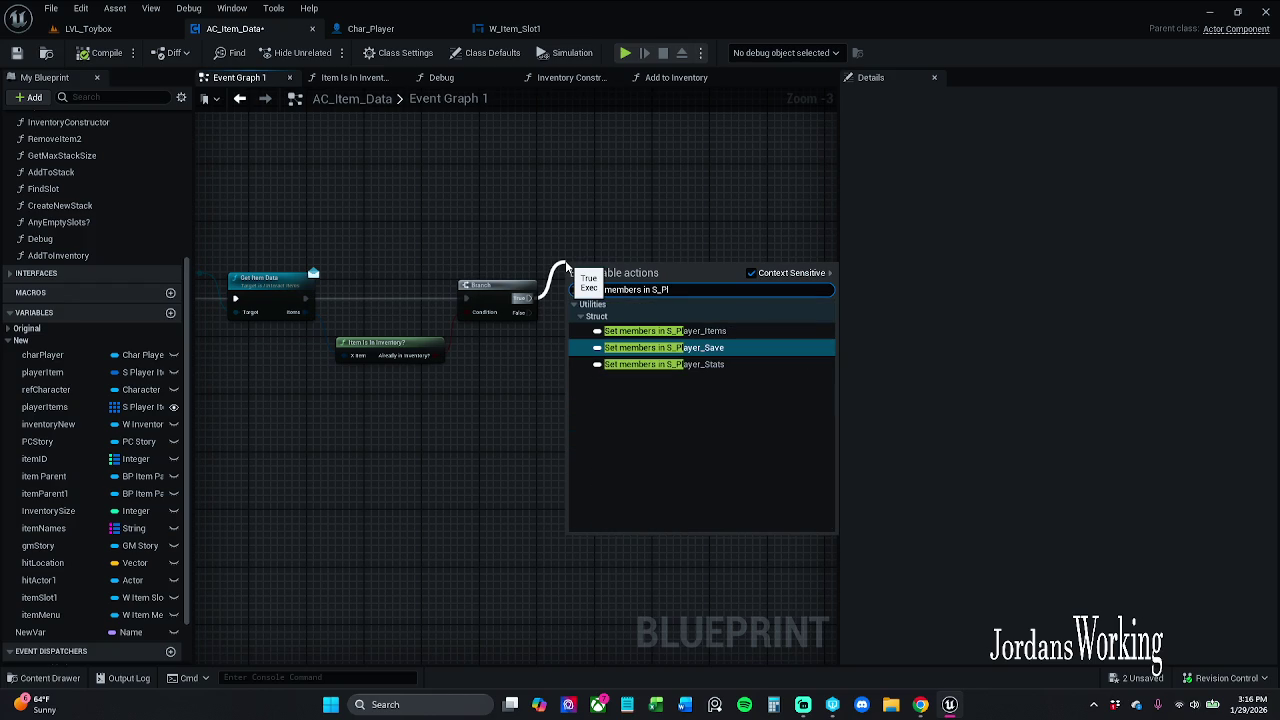
pyautogui.press('Up')
pyautogui.press('Return')
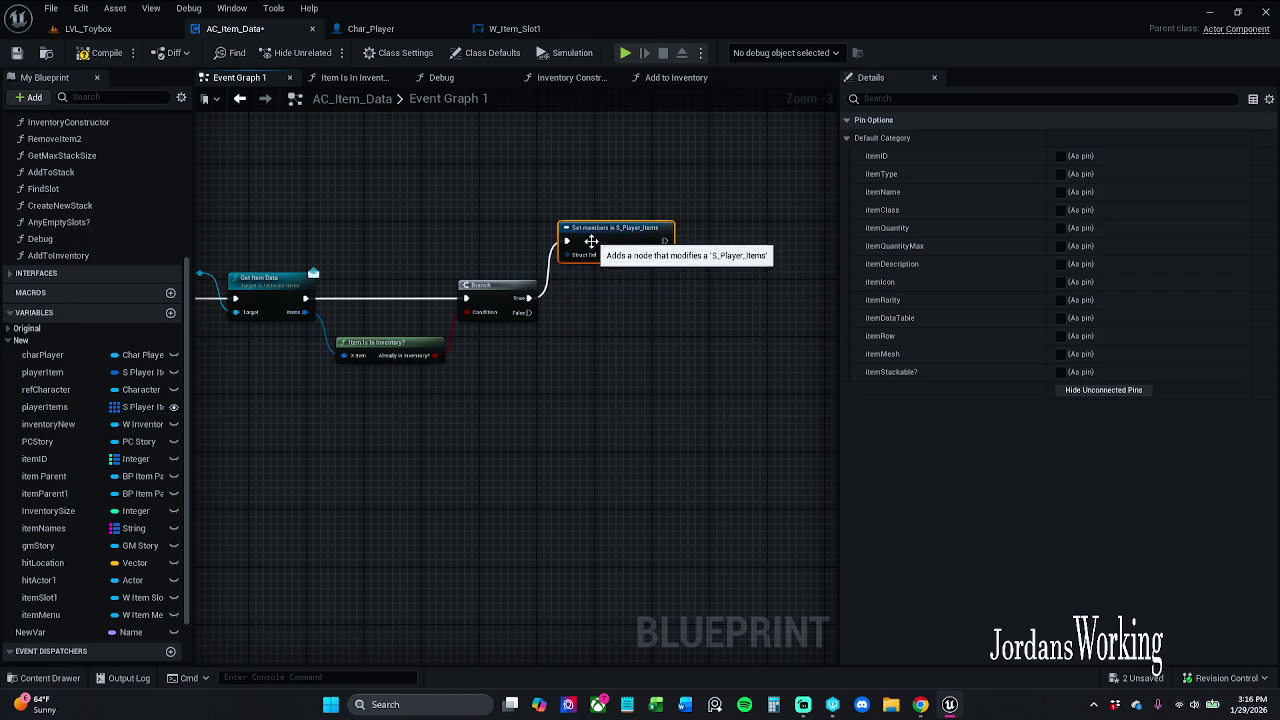
pyautogui.moveTo(304, 312)
pyautogui.mouseDown()
pyautogui.moveTo(600, 277)
pyautogui.moveTo(580, 258)
pyautogui.mouseUp()
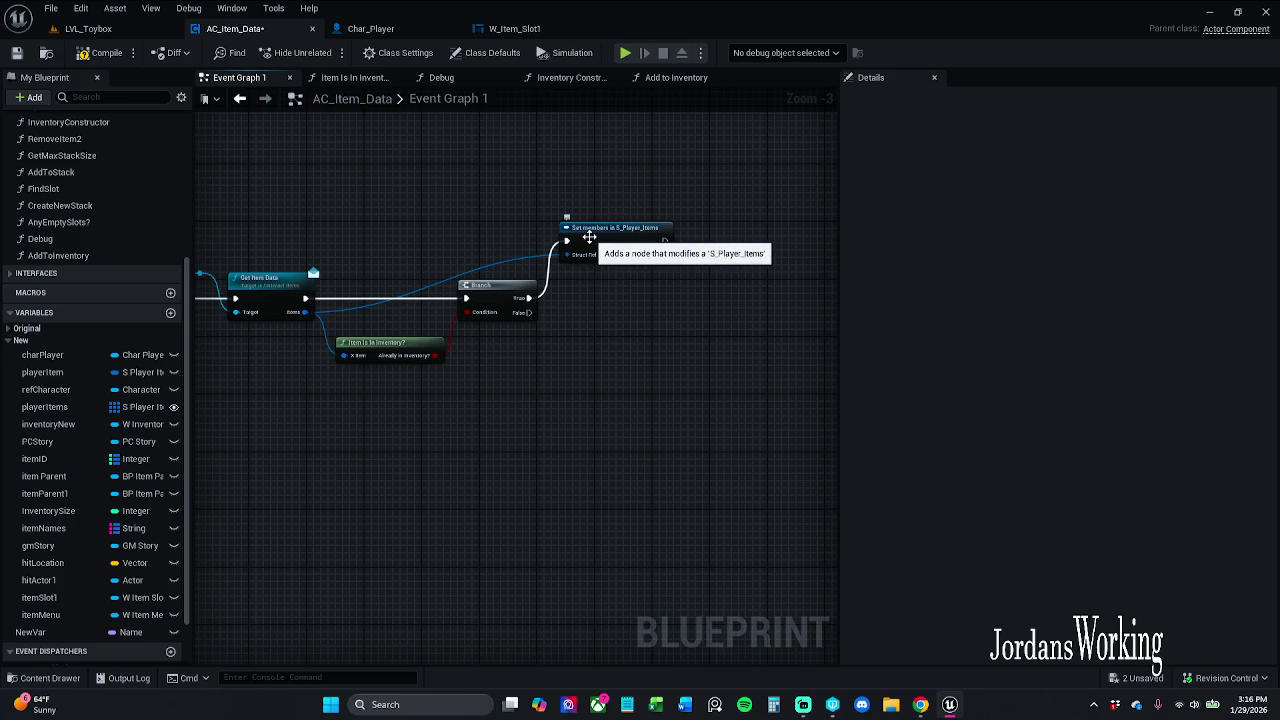
# Step: Wire Get Item Data's Items into Set members' struct and expose Item Quantity as a pin
pyautogui.keyDown('alt'); pyautogui.click(517, 266); pyautogui.keyUp('alt')
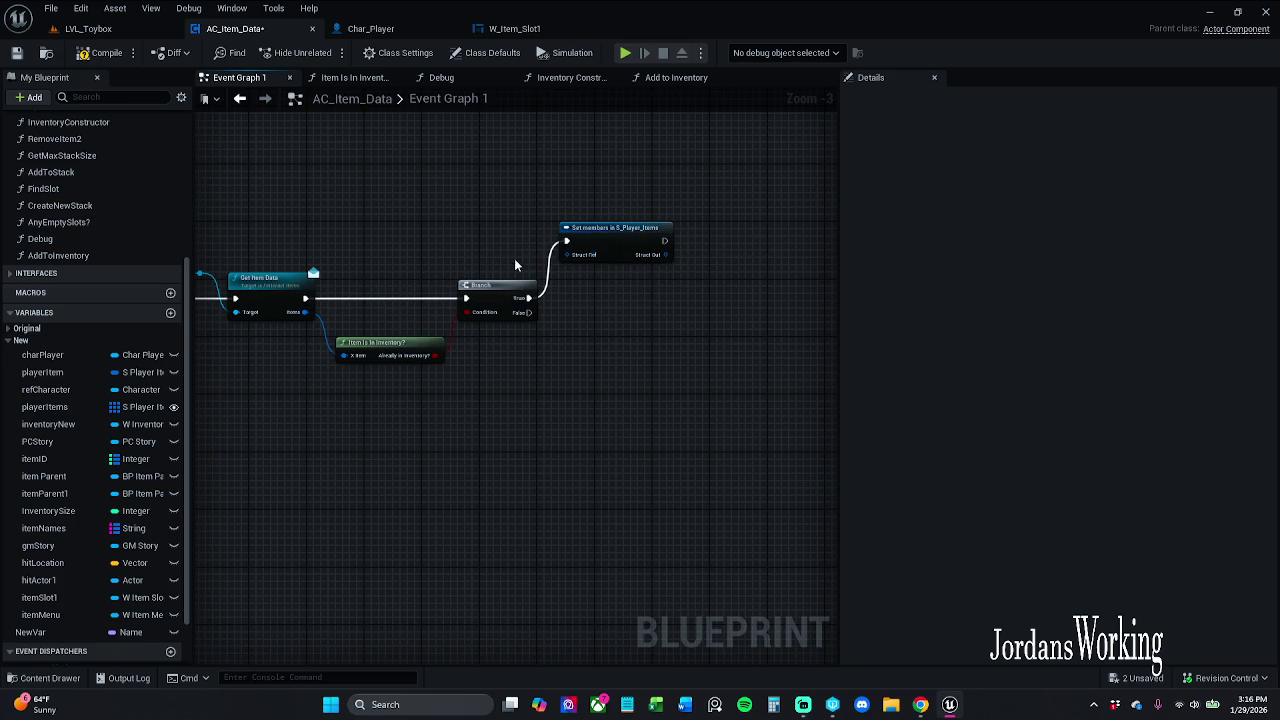
pyautogui.click(602, 245)
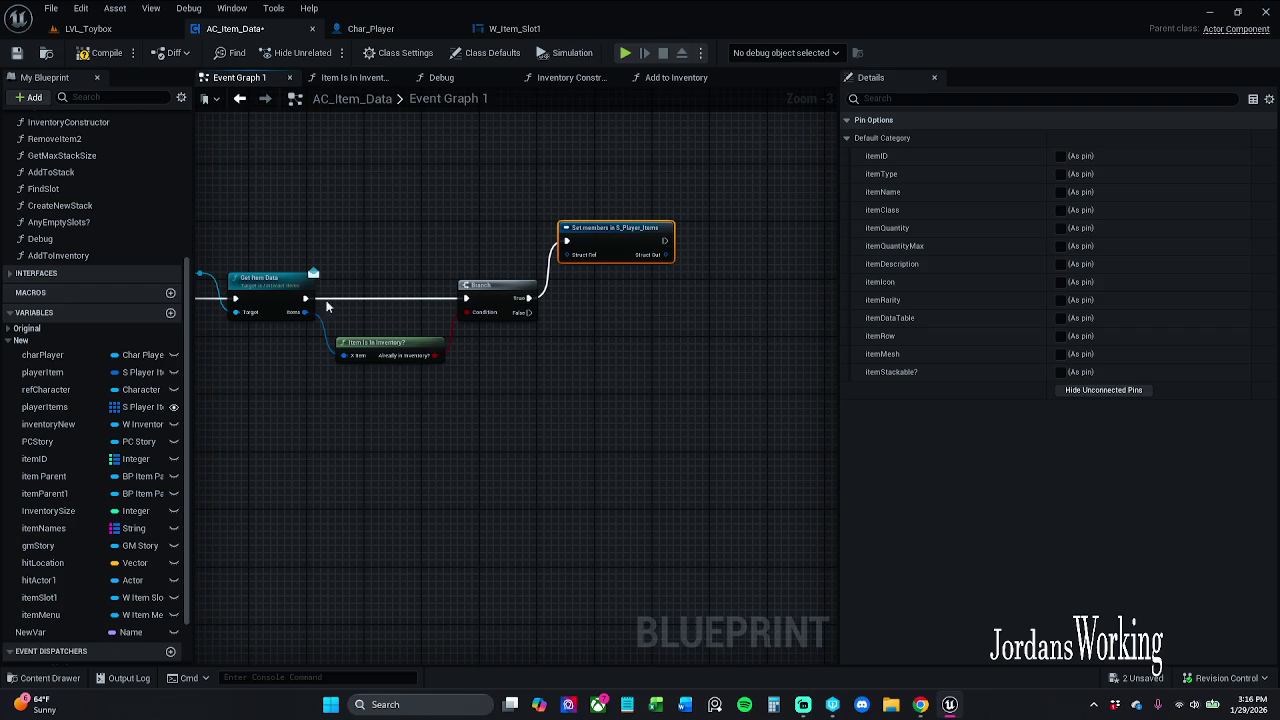
pyautogui.moveTo(305, 312); pyautogui.dragTo(566, 254)
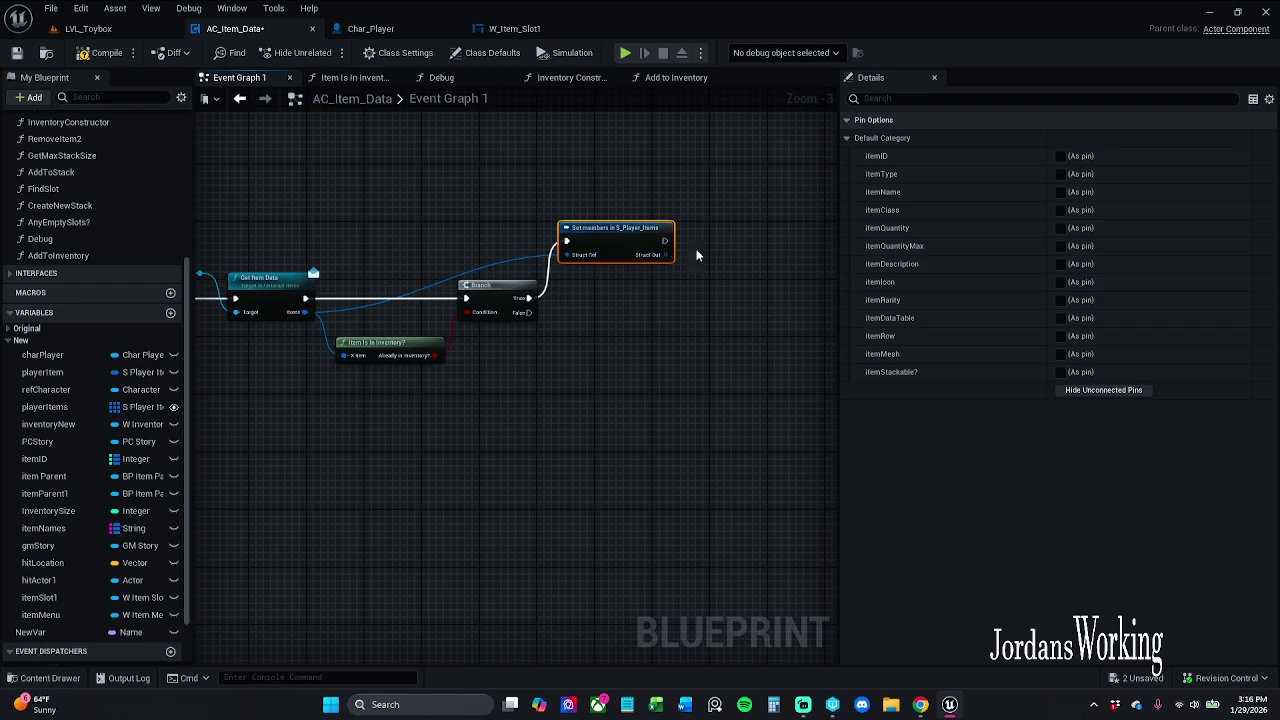
pyautogui.click(1060, 228)
pyautogui.moveTo(606, 243); pyautogui.dragTo(606, 207)
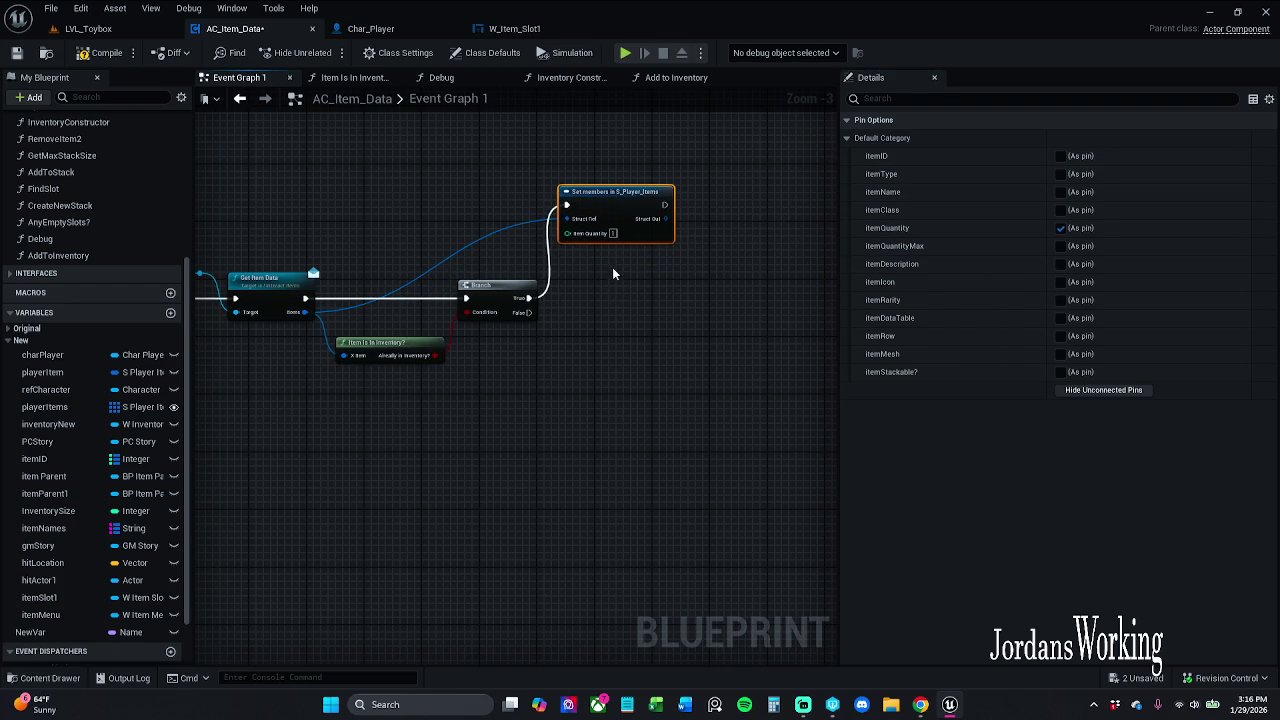
pyautogui.scroll(2, 591, 255)
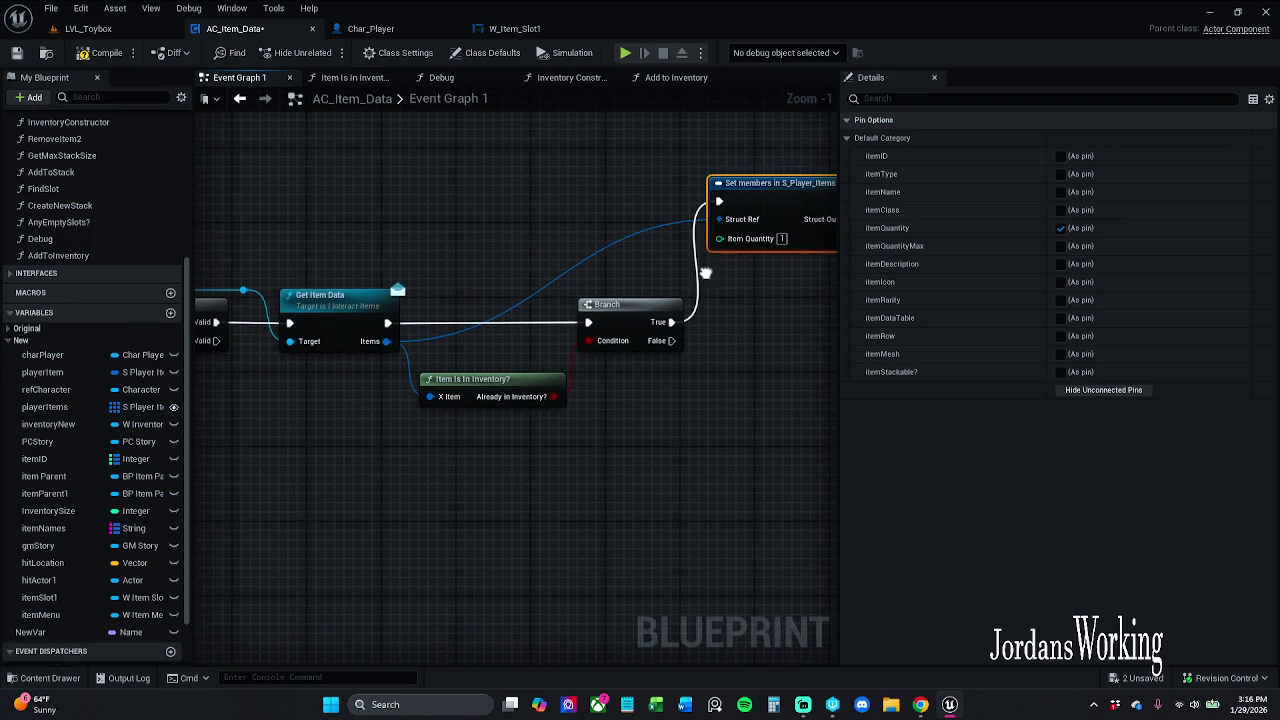
pyautogui.click(583, 274)
pyautogui.scroll(-3, 583, 277)
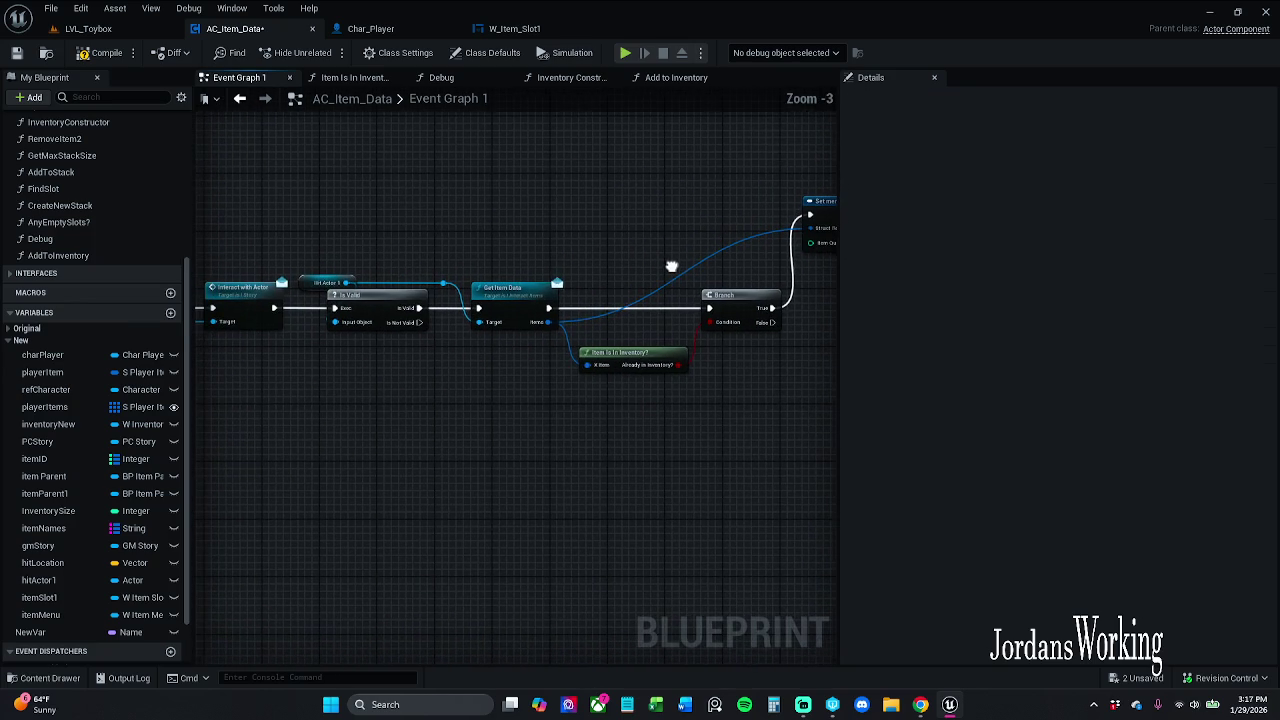
pyautogui.scroll(1, 752, 272)
# Step: Add a Break S_Player_Items node fed by Get Item Data's Items output
pyautogui.moveTo(752, 272); pyautogui.dragTo(541, 267)
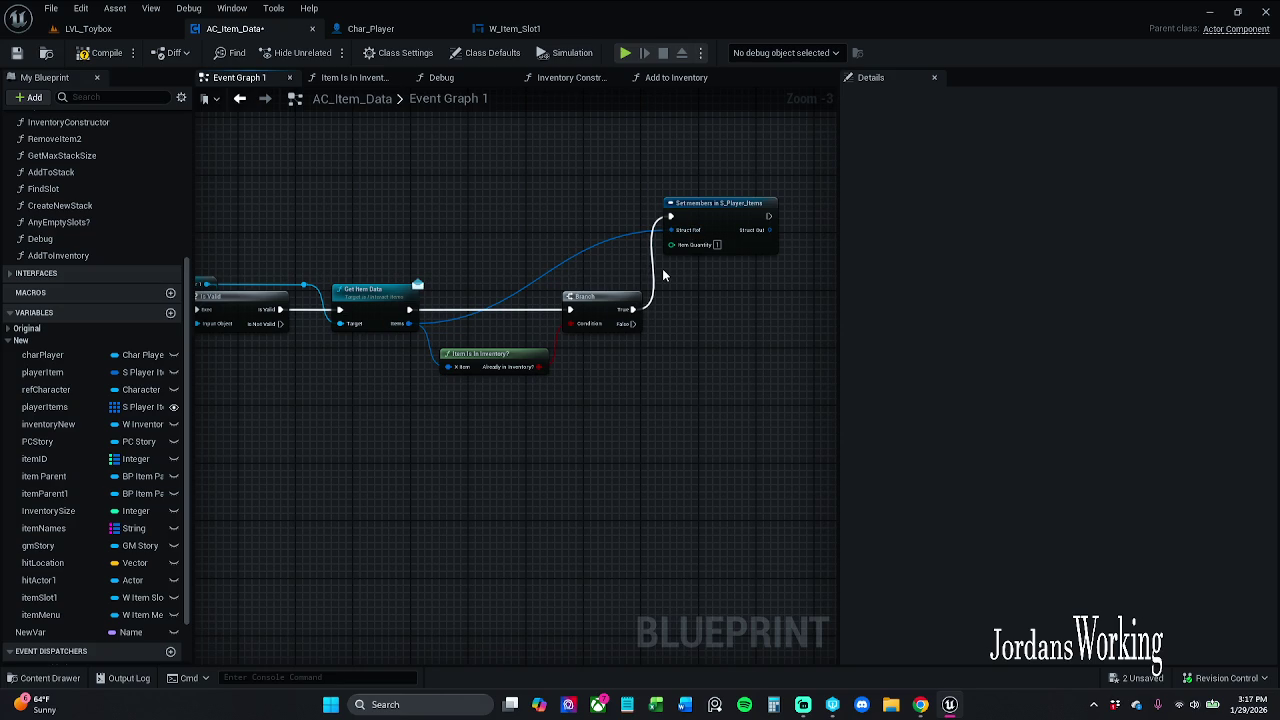
pyautogui.moveTo(662, 268); pyautogui.dragTo(614, 268)
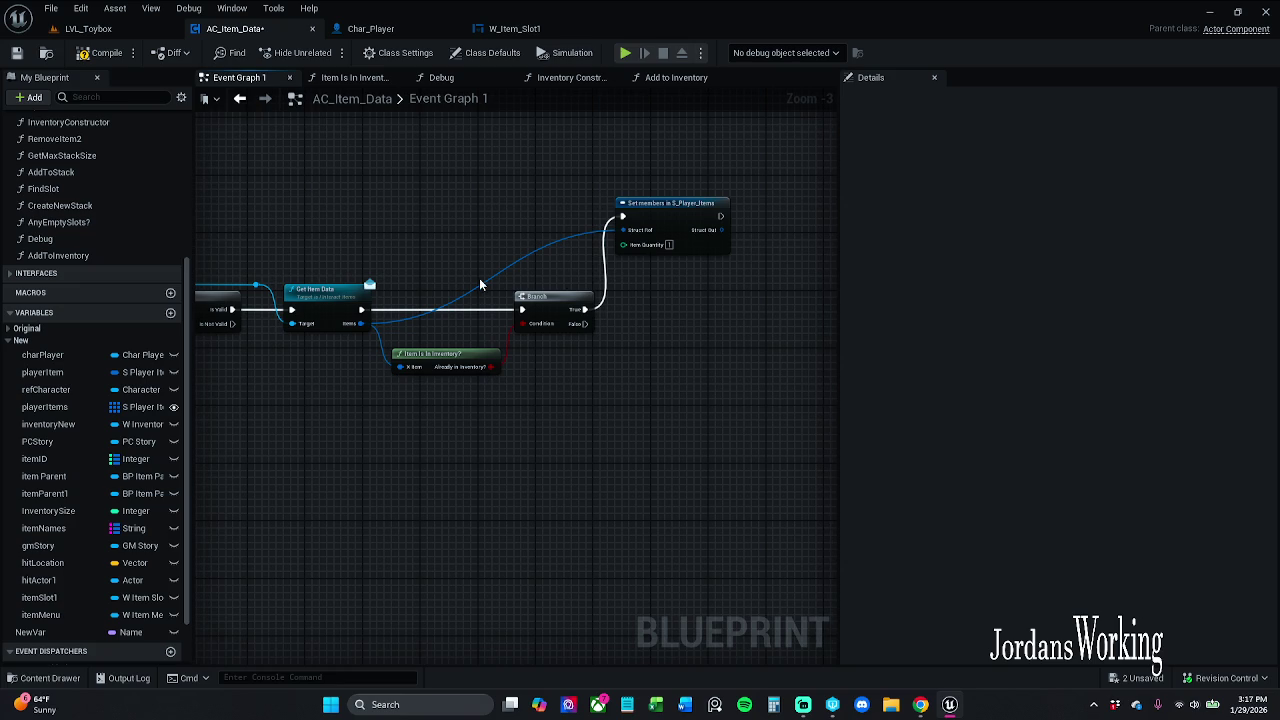
pyautogui.moveTo(362, 324)
pyautogui.mouseDown()
pyautogui.moveTo(400, 265)
pyautogui.moveTo(415, 200)
pyautogui.mouseUp()
pyautogui.write('break')
pyautogui.press('Return')
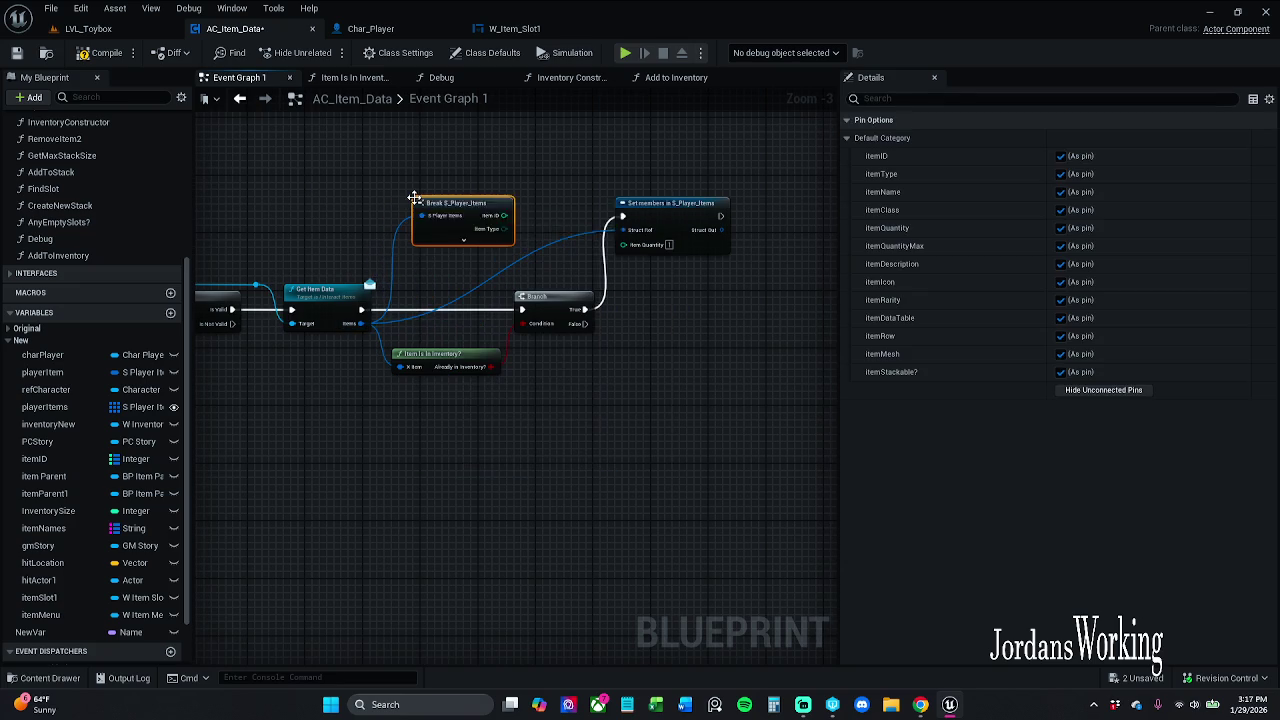
# Step: Expand the Break node and add an Increment Int (++) node from its Item Quantity
pyautogui.click(470, 241)
pyautogui.moveTo(472, 245)
pyautogui.mouseDown()
pyautogui.moveTo(400, 108)
pyautogui.moveTo(400, 188)
pyautogui.mouseUp()
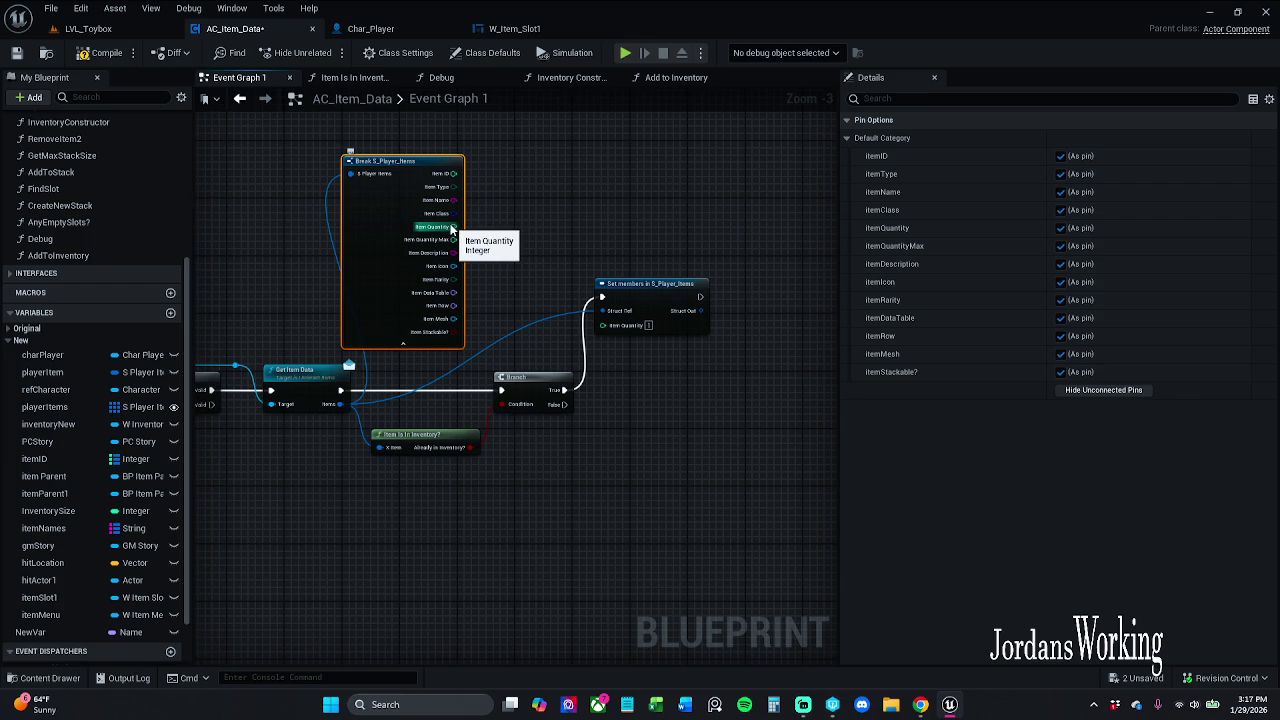
pyautogui.moveTo(453, 227); pyautogui.dragTo(511, 221)
pyautogui.write('++')
pyautogui.press('Return')
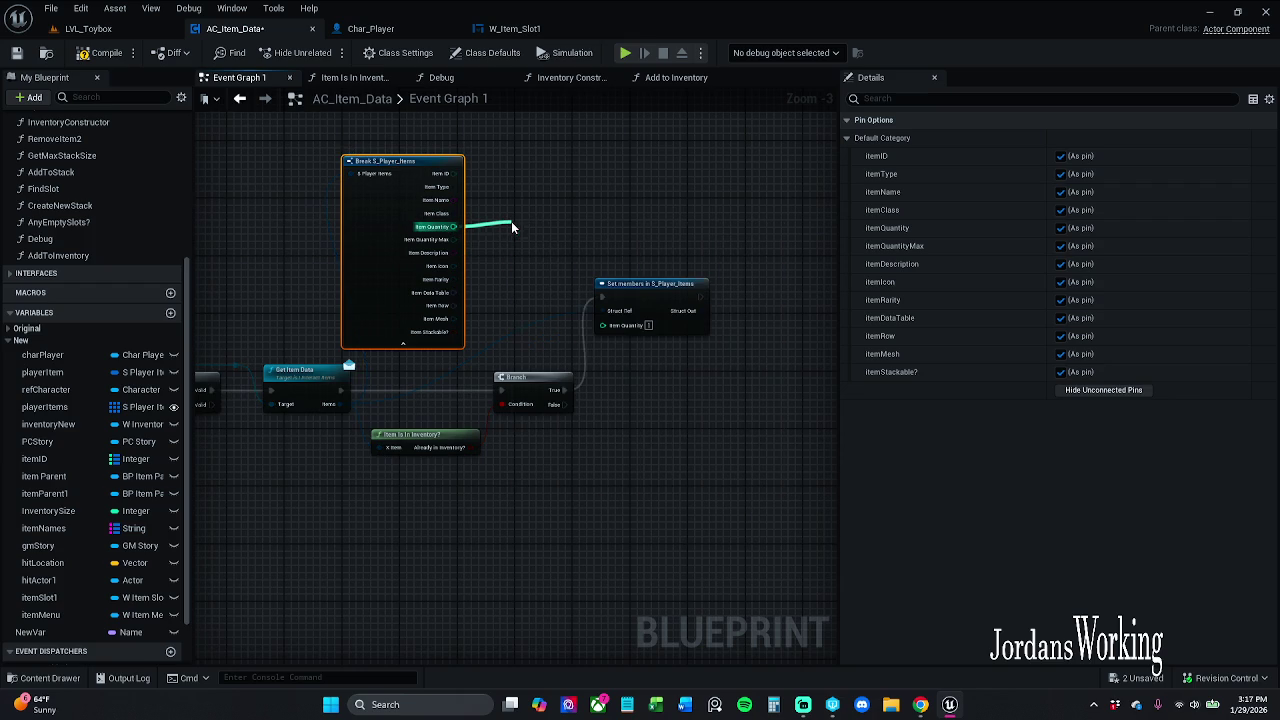
# Step: Hide the Break node's unconnected pins and route Branch True through ++ into Set members
pyautogui.click(403, 343)
pyautogui.click(370, 195)
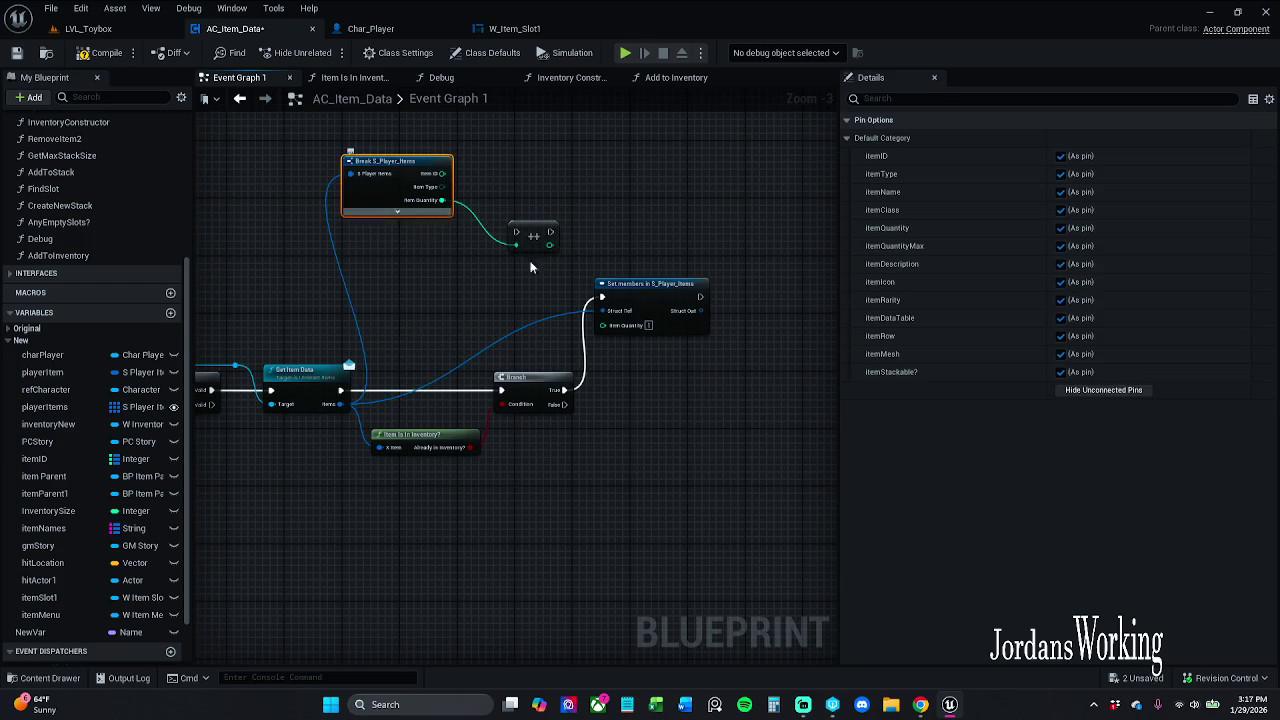
pyautogui.click(1105, 390)
pyautogui.moveTo(602, 297)
pyautogui.mouseDown()
pyautogui.moveTo(516, 237)
pyautogui.moveTo(603, 298)
pyautogui.moveTo(728, 297)
pyautogui.mouseUp()
pyautogui.moveTo(540, 240)
pyautogui.mouseDown()
pyautogui.moveTo(618, 326)
pyautogui.moveTo(618, 346)
pyautogui.moveTo(702, 326)
pyautogui.moveTo(703, 297)
pyautogui.mouseUp()
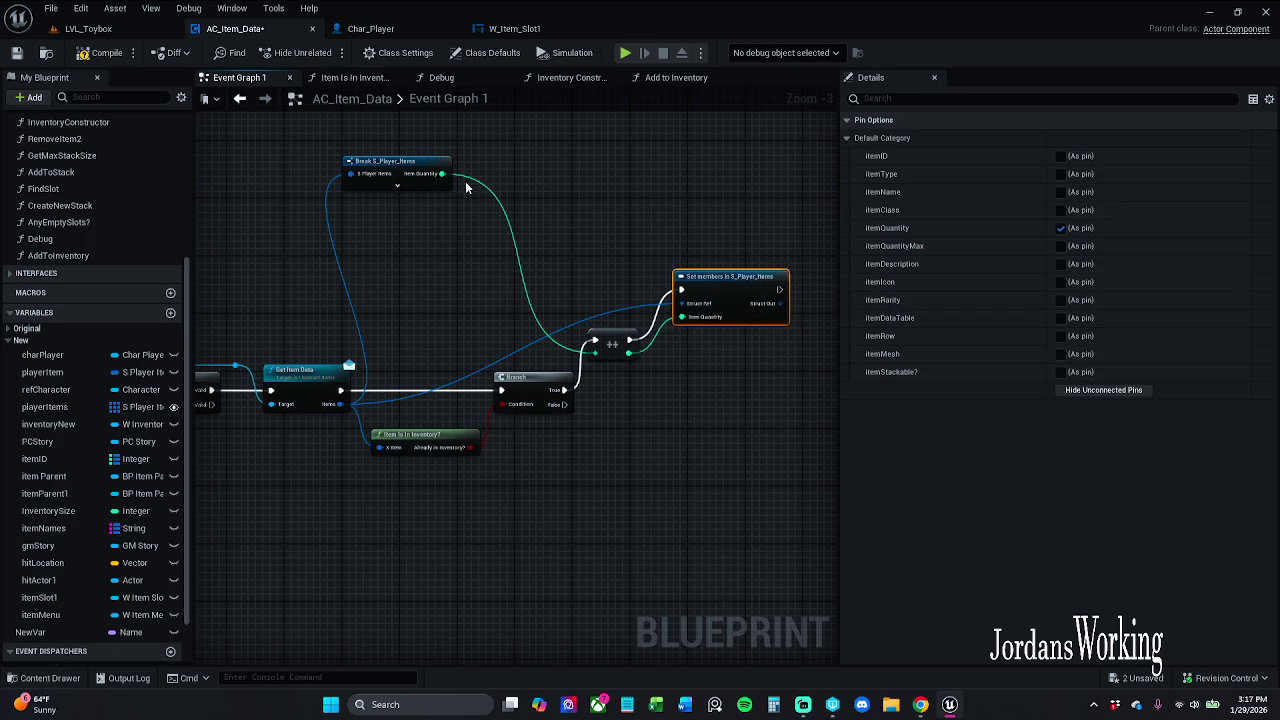
pyautogui.moveTo(412, 168); pyautogui.dragTo(461, 268)
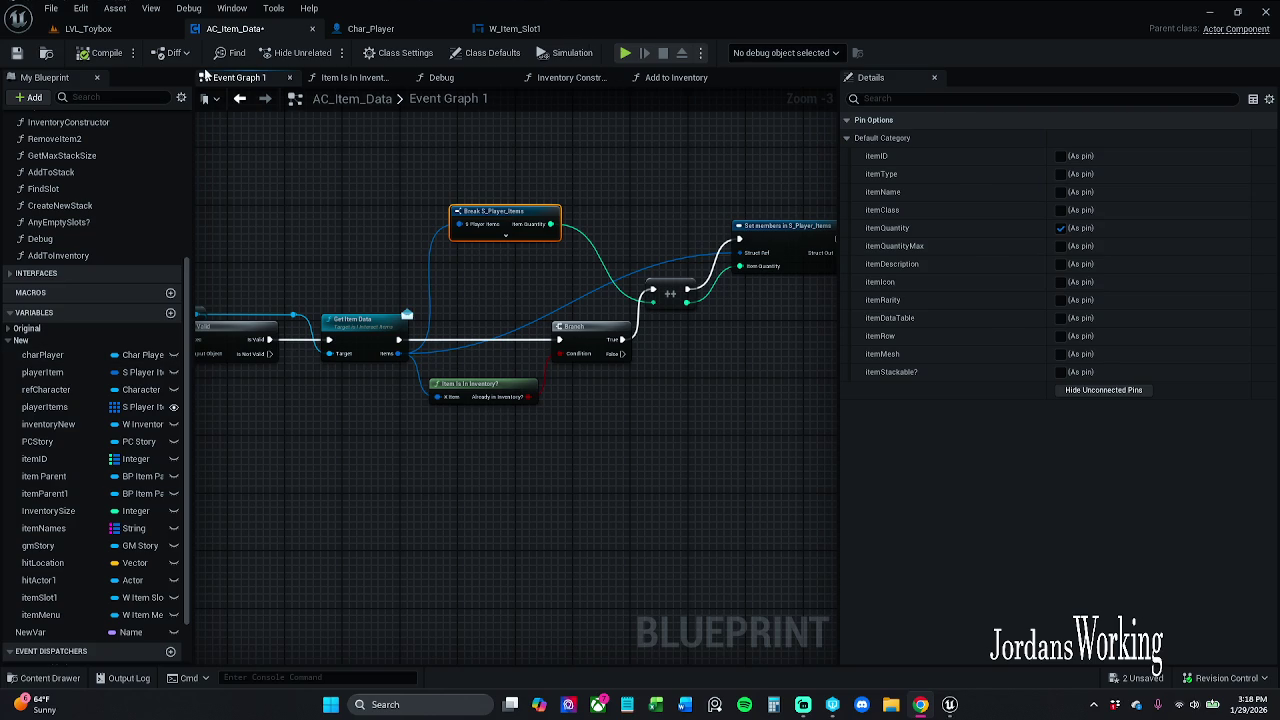
# Step: Nudge the Set members node into line and save AC_Item_Data with Ctrl+S
pyautogui.moveTo(390, 235); pyautogui.dragTo(350, 254)
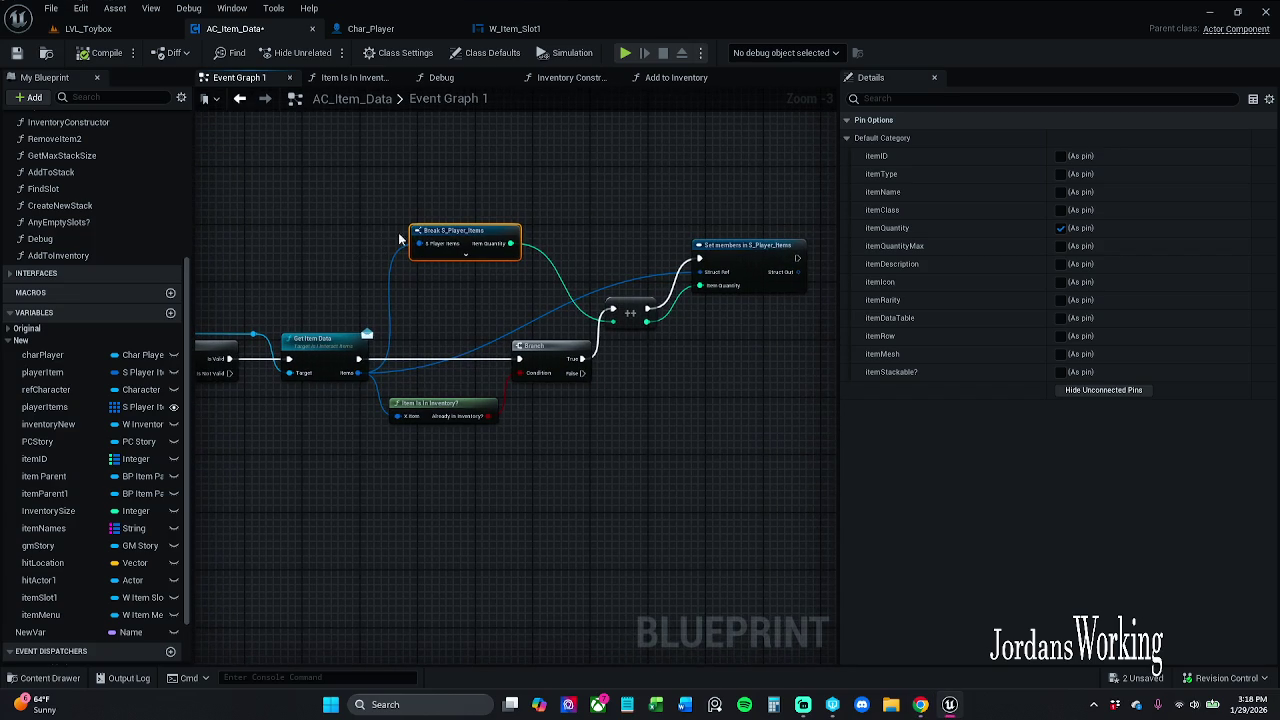
pyautogui.click(680, 225)
pyautogui.moveTo(760, 270)
pyautogui.mouseDown()
pyautogui.moveTo(759, 322)
pyautogui.moveTo(739, 224)
pyautogui.moveTo(757, 272)
pyautogui.mouseUp()
pyautogui.click(733, 337)
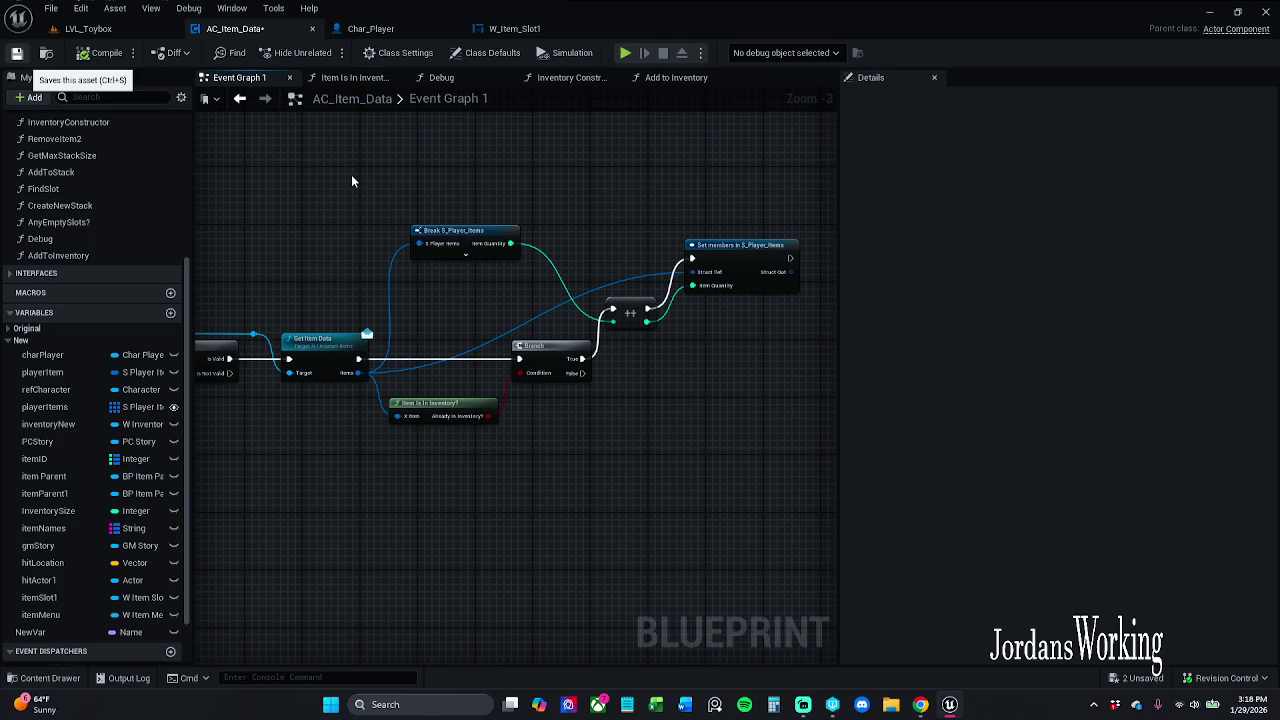
pyautogui.hotkey('ctrl', 's')
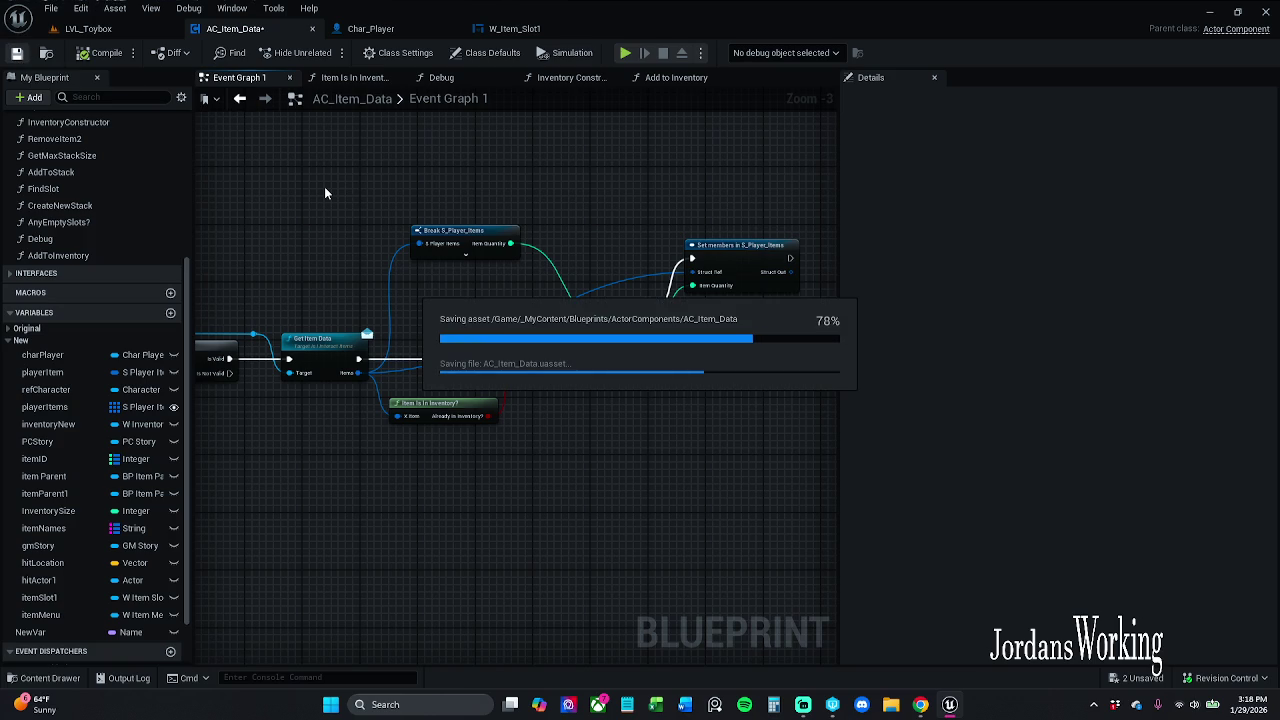
pyautogui.moveTo(324, 184)
pyautogui.mouseDown()
pyautogui.moveTo(810, 176)
pyautogui.moveTo(345, 199)
pyautogui.mouseUp()
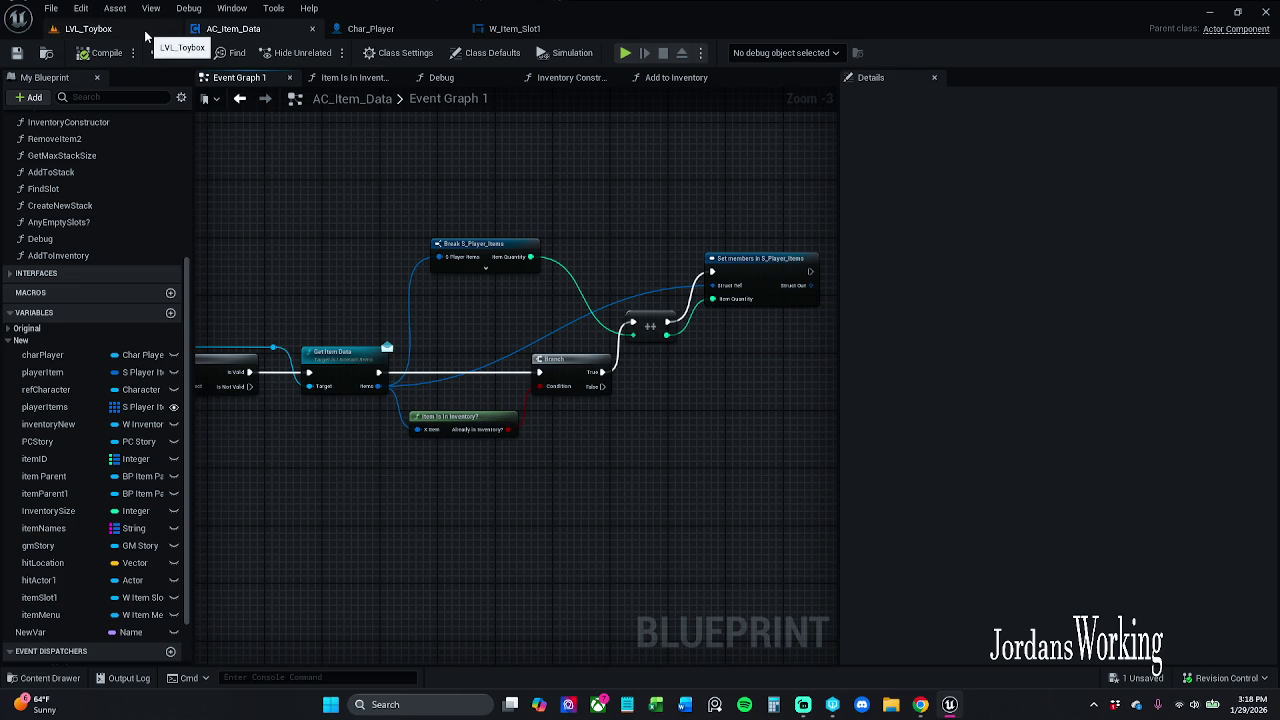
# Step: Start a play test of LVL_Toybox and check the in-game inventory
pyautogui.click(88, 28)
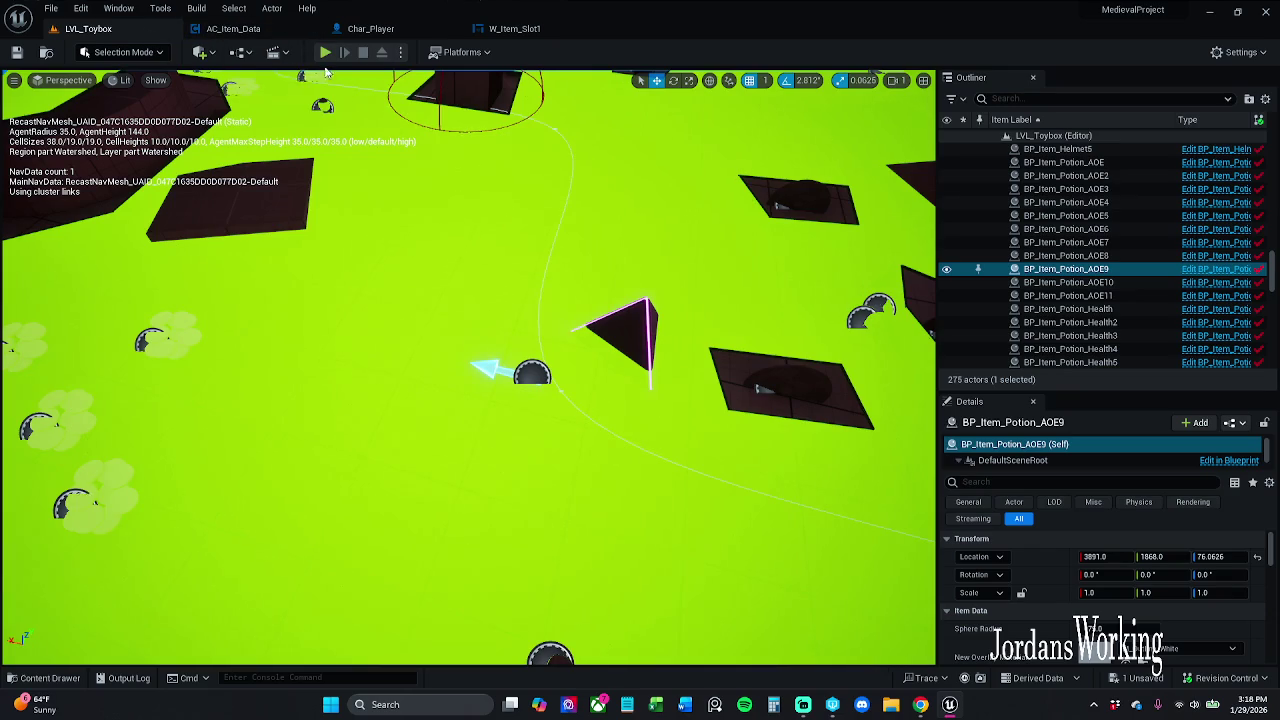
pyautogui.hotkey('alt', 'p')
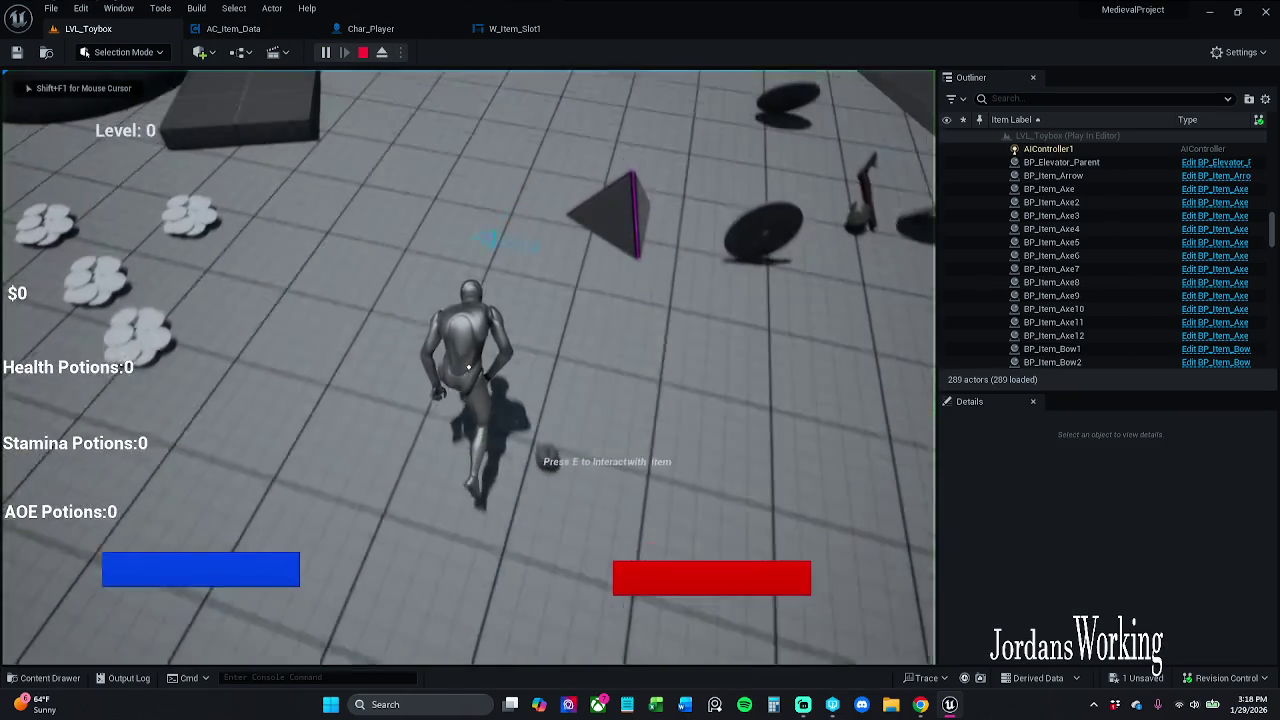
pyautogui.press('i')
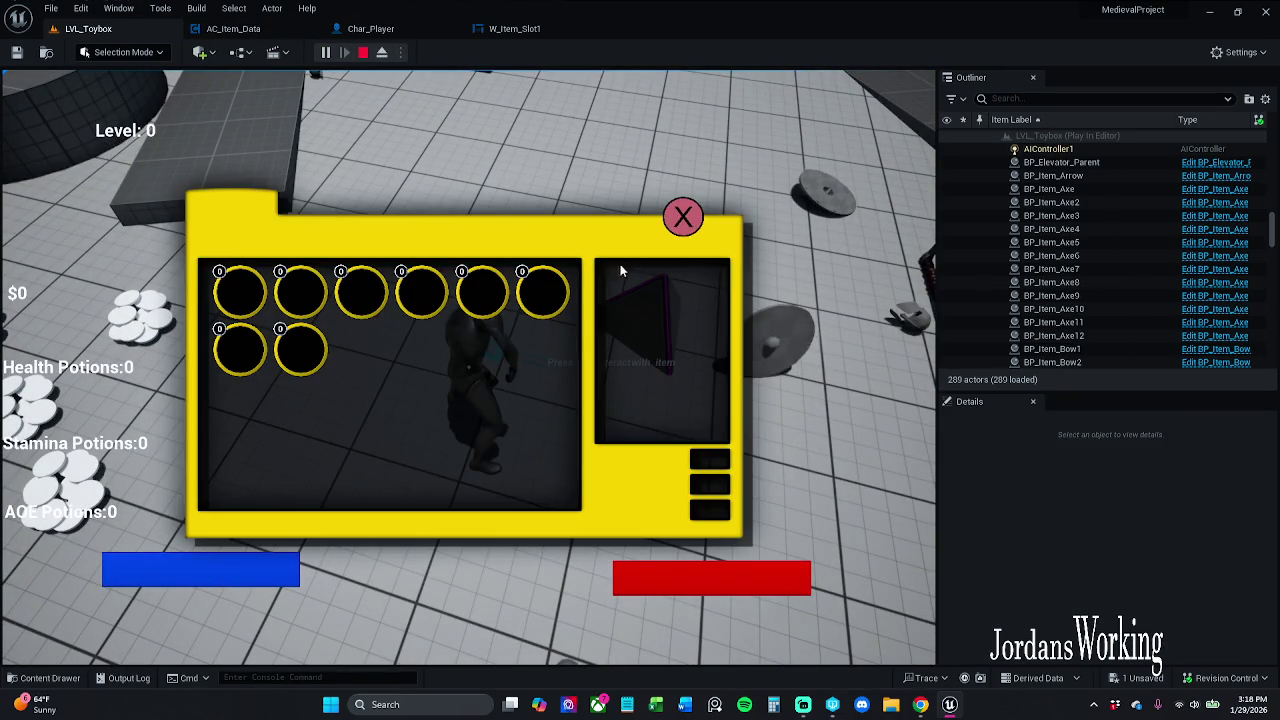
pyautogui.click(682, 215)
# Step: Collect pickups until money reaches $23, stop the test, and view the Char_Player blueprint
pyautogui.press('e')
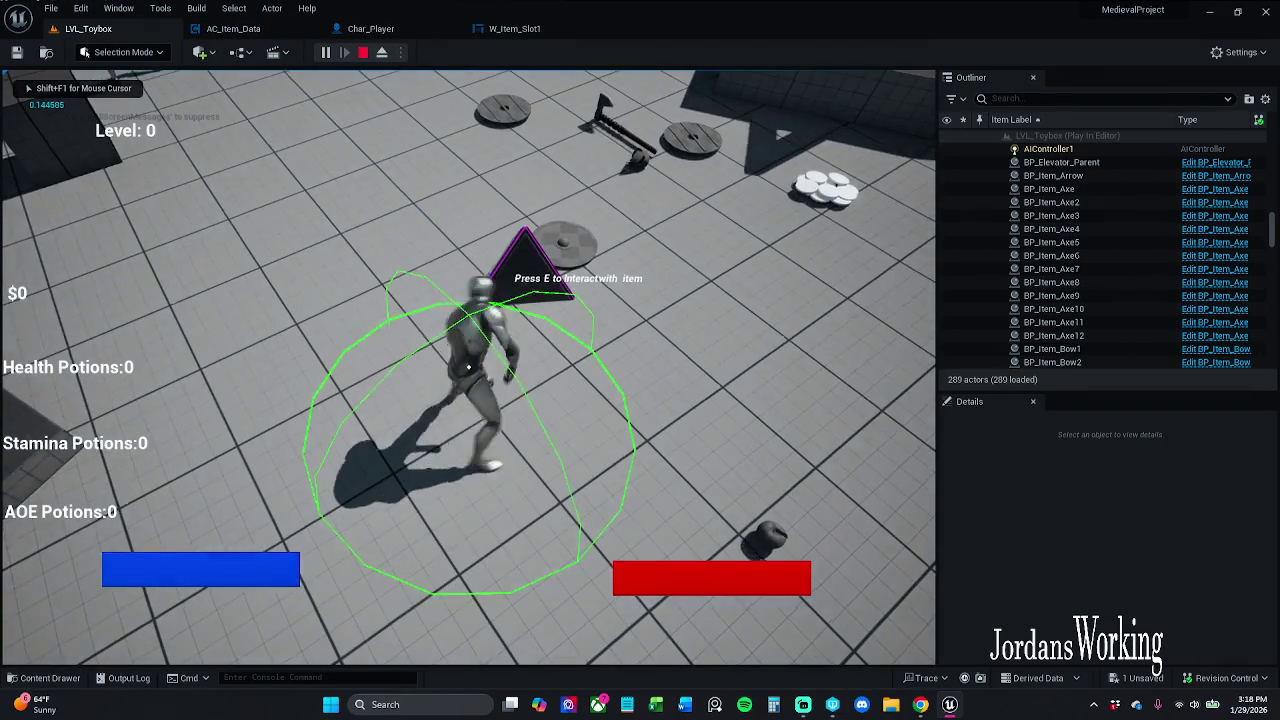
pyautogui.click(468, 367)
pyautogui.press('w')
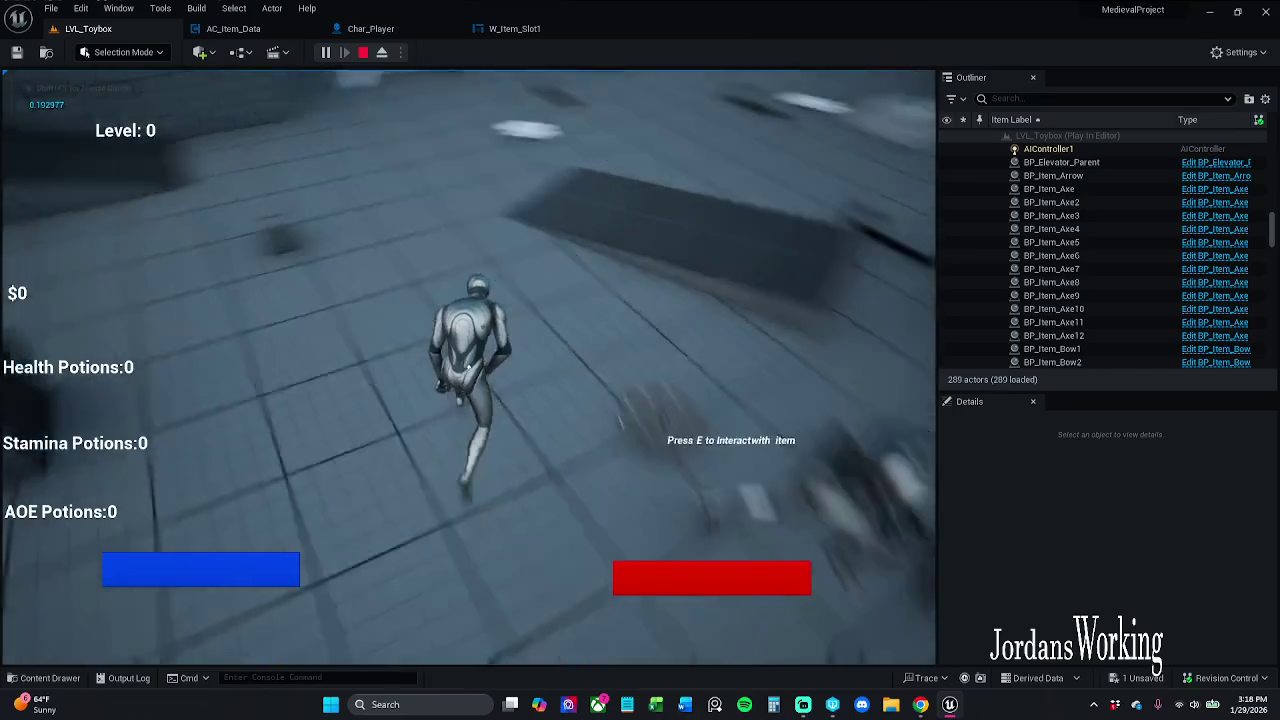
pyautogui.press('w')
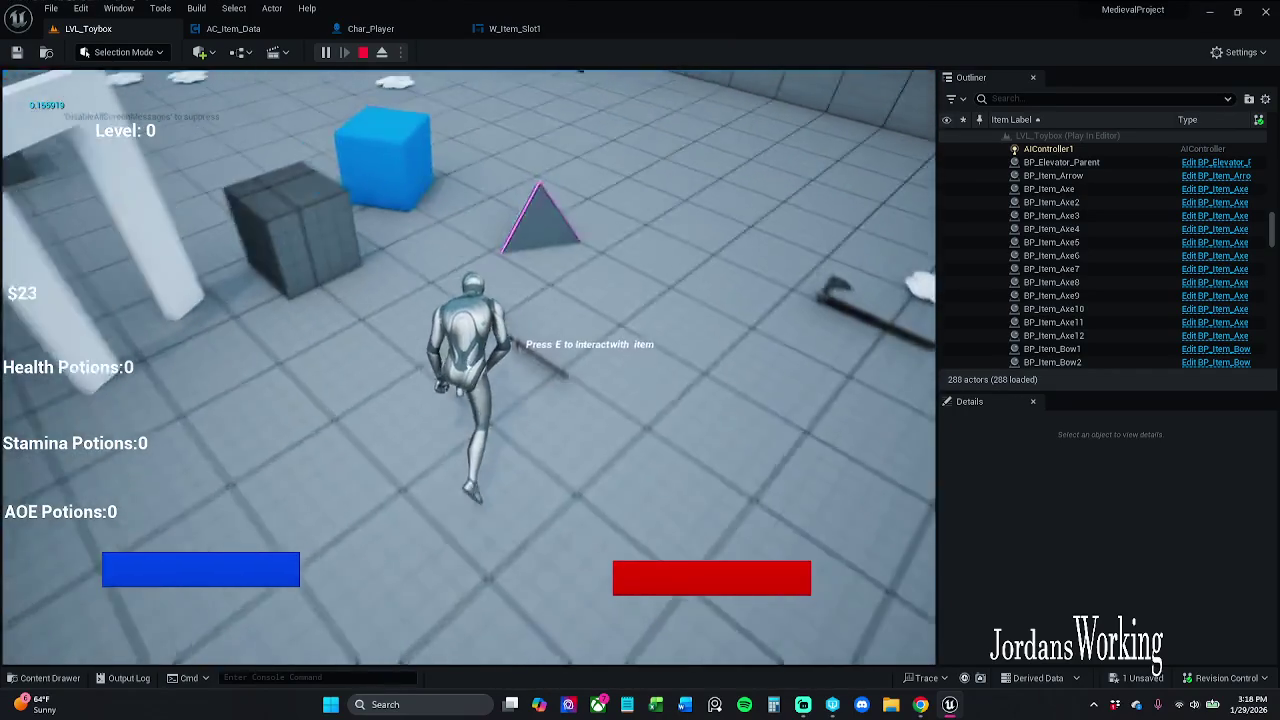
pyautogui.press('Escape')
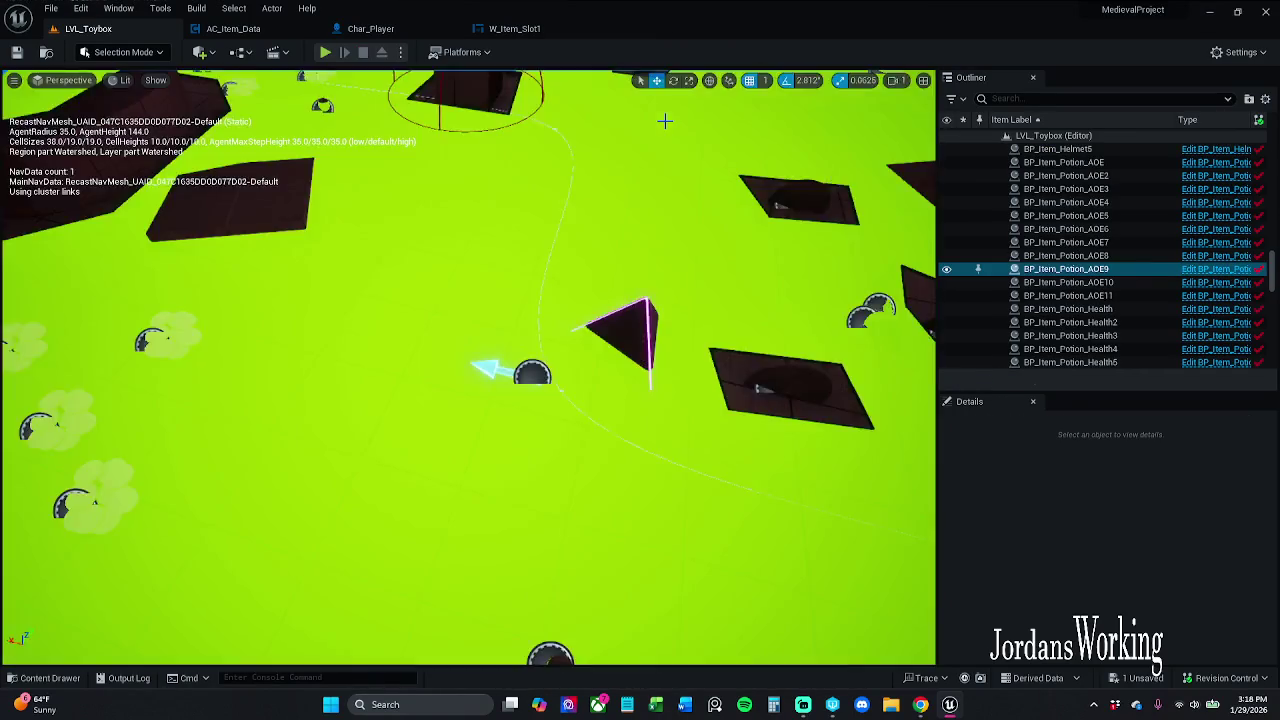
pyautogui.click(393, 30)
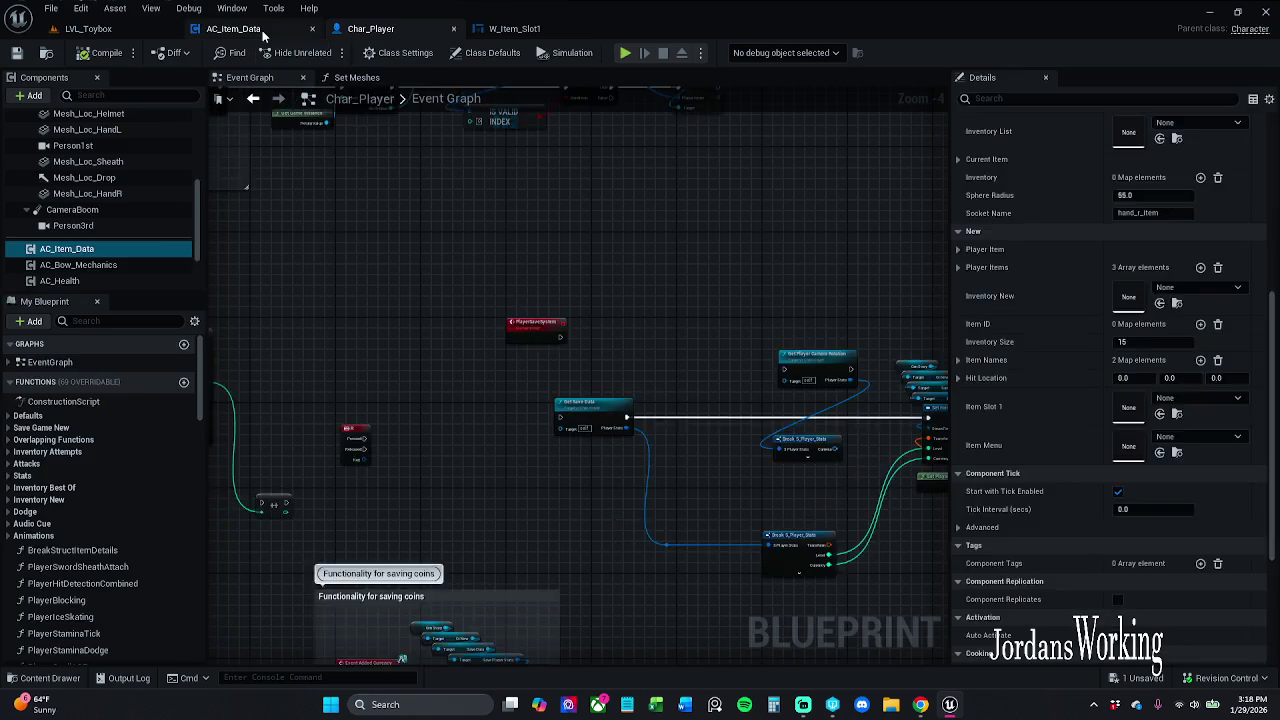
# Step: Back in AC_Item_Data, paste the copied Is Valid and Get Item Data nodes, then delete them
pyautogui.click(262, 30)
pyautogui.scroll(-4, 572, 282)
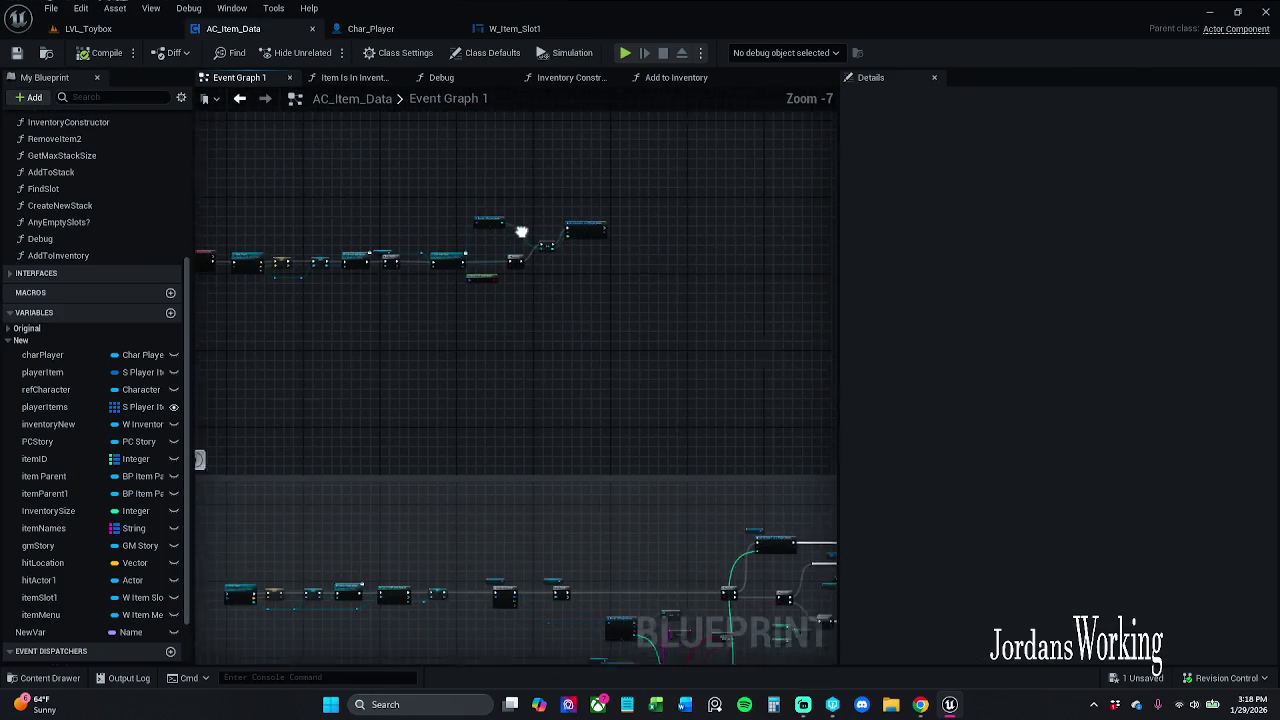
pyautogui.scroll(5, 597, 283)
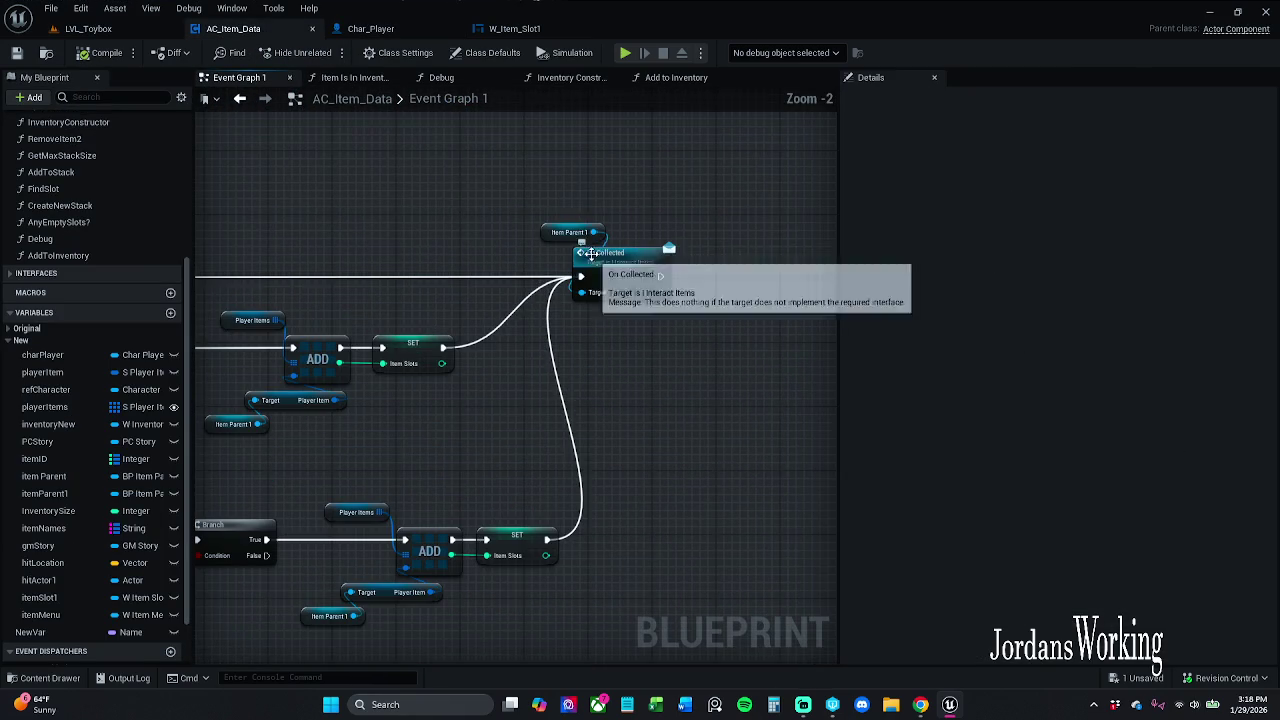
pyautogui.moveTo(661, 229); pyautogui.dragTo(679, 313)
pyautogui.scroll(-2, 600, 280)
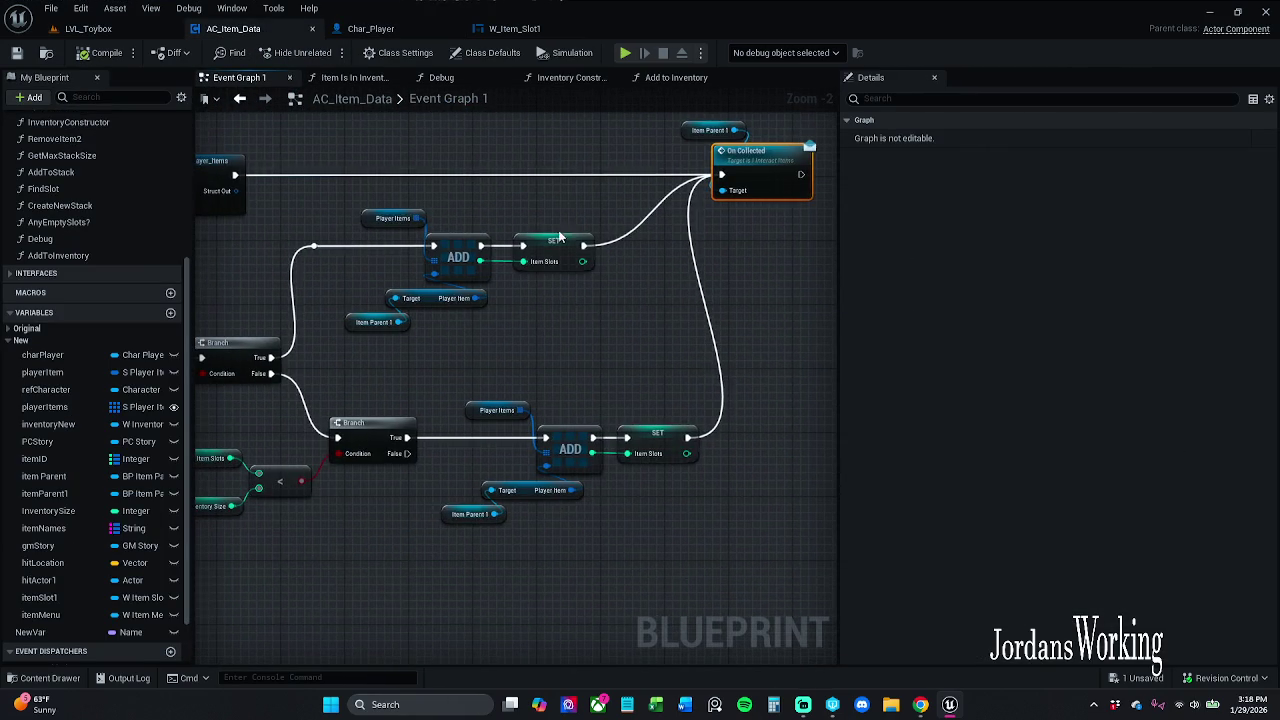
pyautogui.moveTo(527, 242)
pyautogui.mouseDown()
pyautogui.moveTo(723, 206)
pyautogui.moveTo(780, 123)
pyautogui.moveTo(763, 523)
pyautogui.moveTo(654, 386)
pyautogui.moveTo(462, 299)
pyautogui.moveTo(380, 294)
pyautogui.mouseUp()
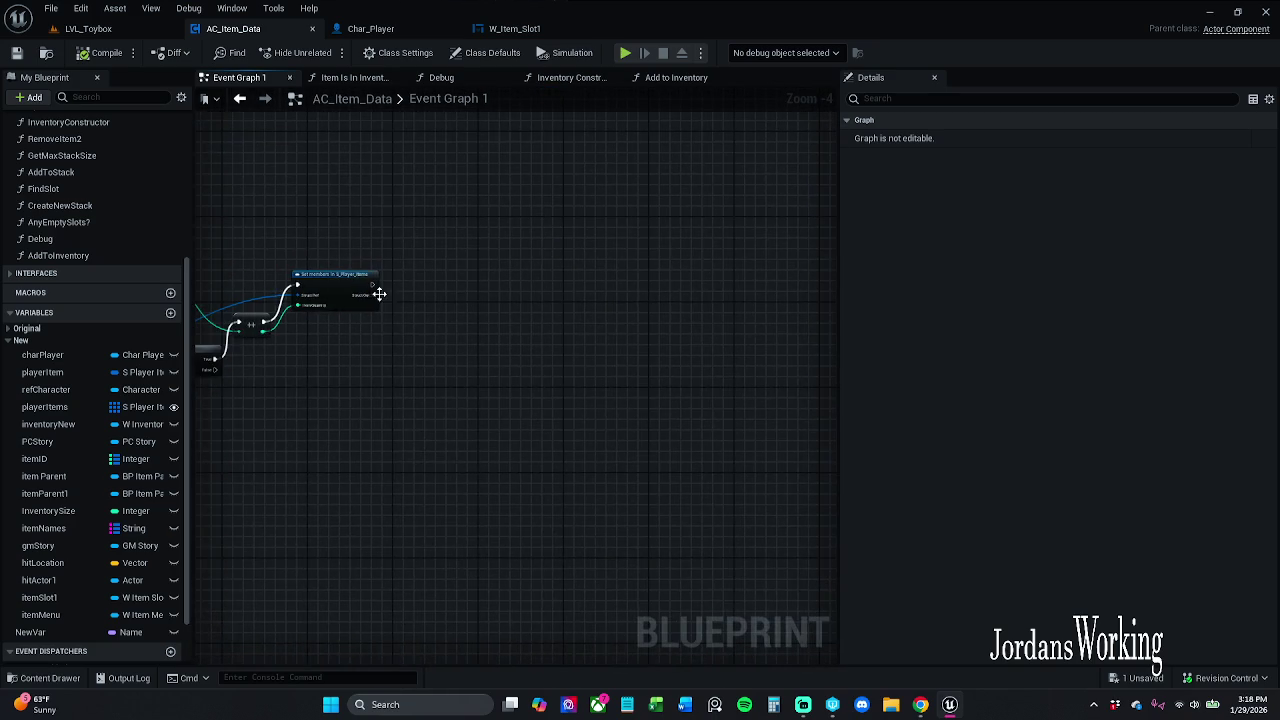
pyautogui.scroll(2, 449, 272)
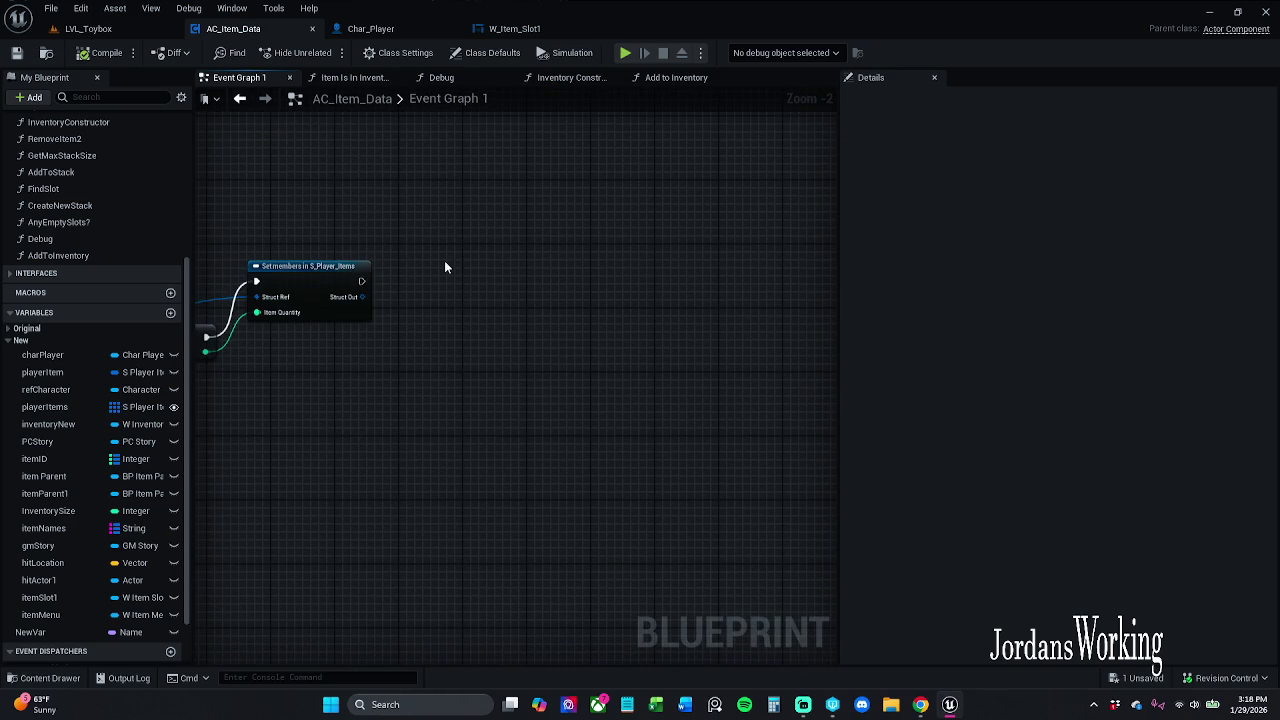
pyautogui.hotkey('ctrl', 'v')
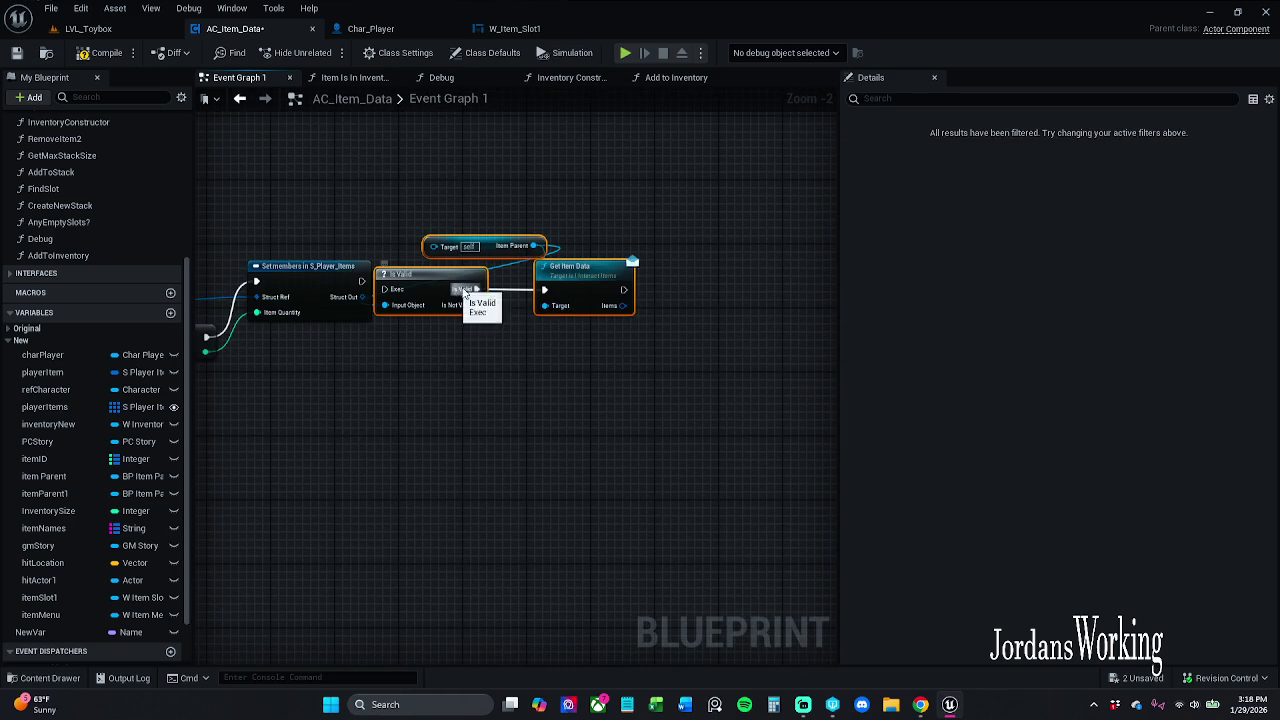
pyautogui.press('Delete')
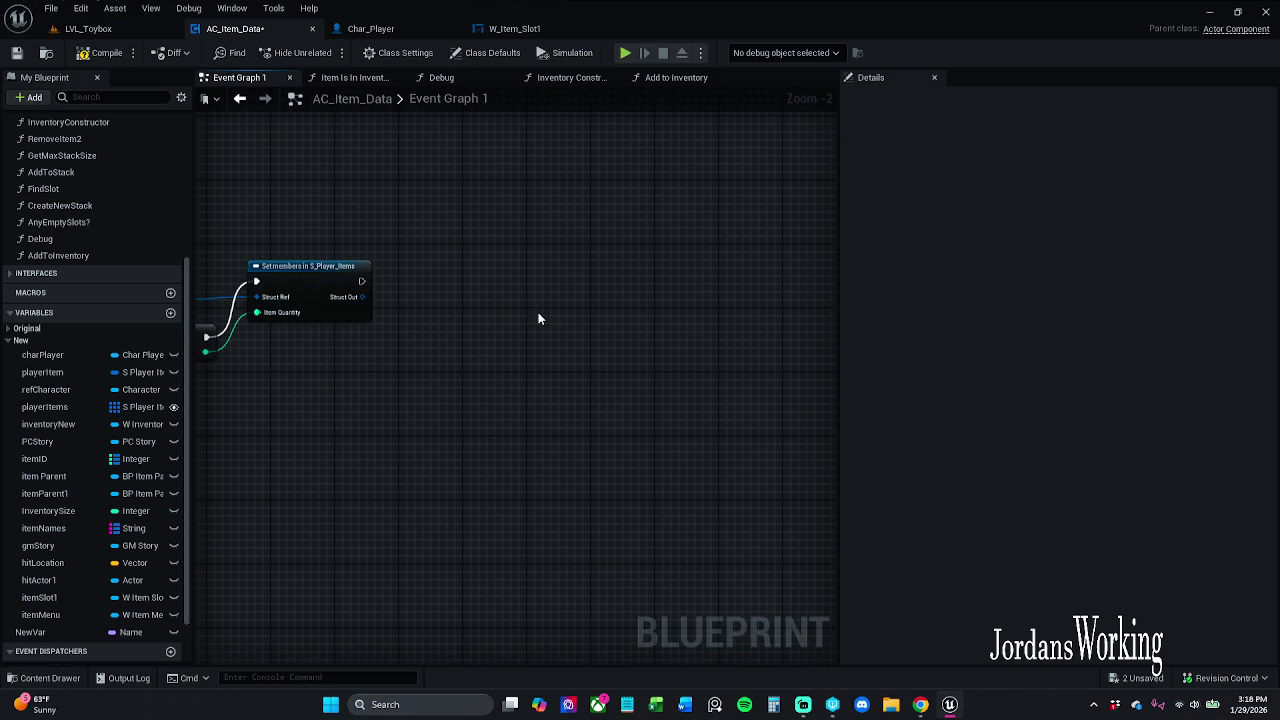
# Step: Paste the On Collected node after Set members and wire Set members' exec output into it
pyautogui.moveTo(538, 312); pyautogui.dragTo(510, 295)
pyautogui.scroll(-2, 766, 286)
pyautogui.moveTo(766, 286)
pyautogui.mouseDown()
pyautogui.moveTo(817, 289)
pyautogui.moveTo(666, 391)
pyautogui.moveTo(594, 302)
pyautogui.moveTo(623, 334)
pyautogui.moveTo(642, 293)
pyautogui.mouseUp()
pyautogui.click(661, 256)
pyautogui.moveTo(661, 245)
pyautogui.mouseDown()
pyautogui.moveTo(794, 443)
pyautogui.moveTo(606, 511)
pyautogui.moveTo(568, 403)
pyautogui.mouseUp()
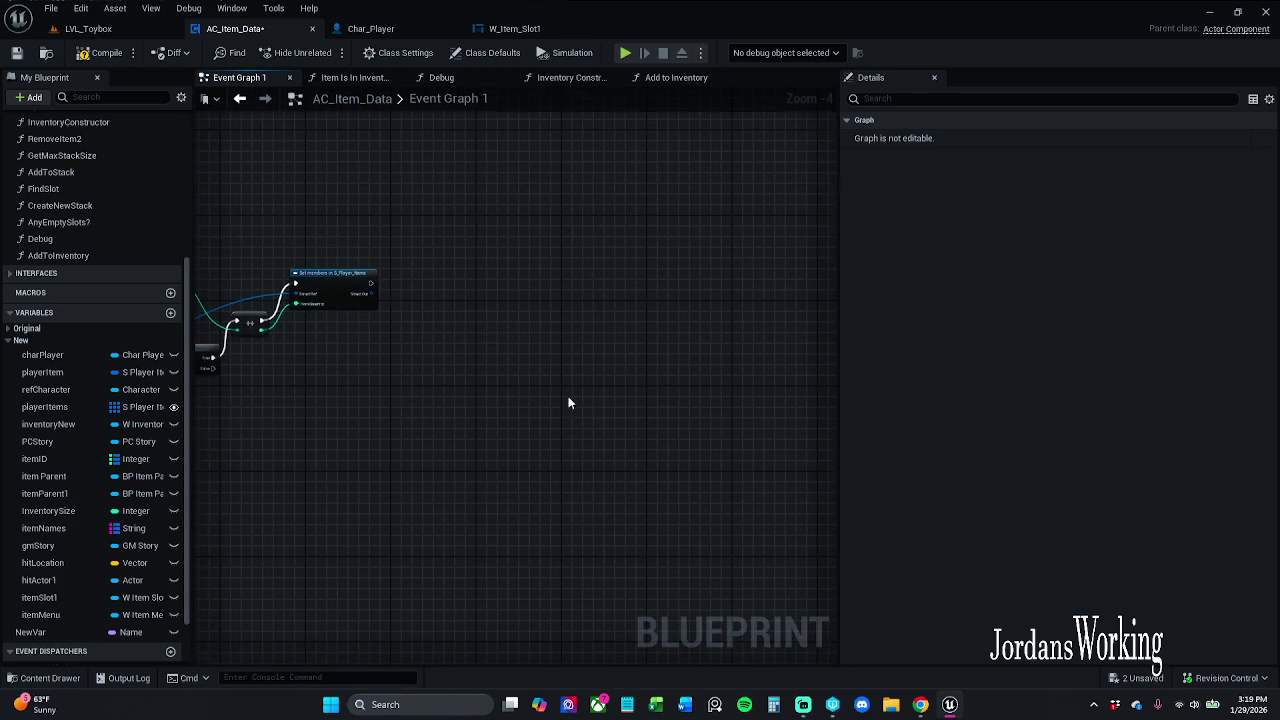
pyautogui.hotkey('ctrl', 'v')
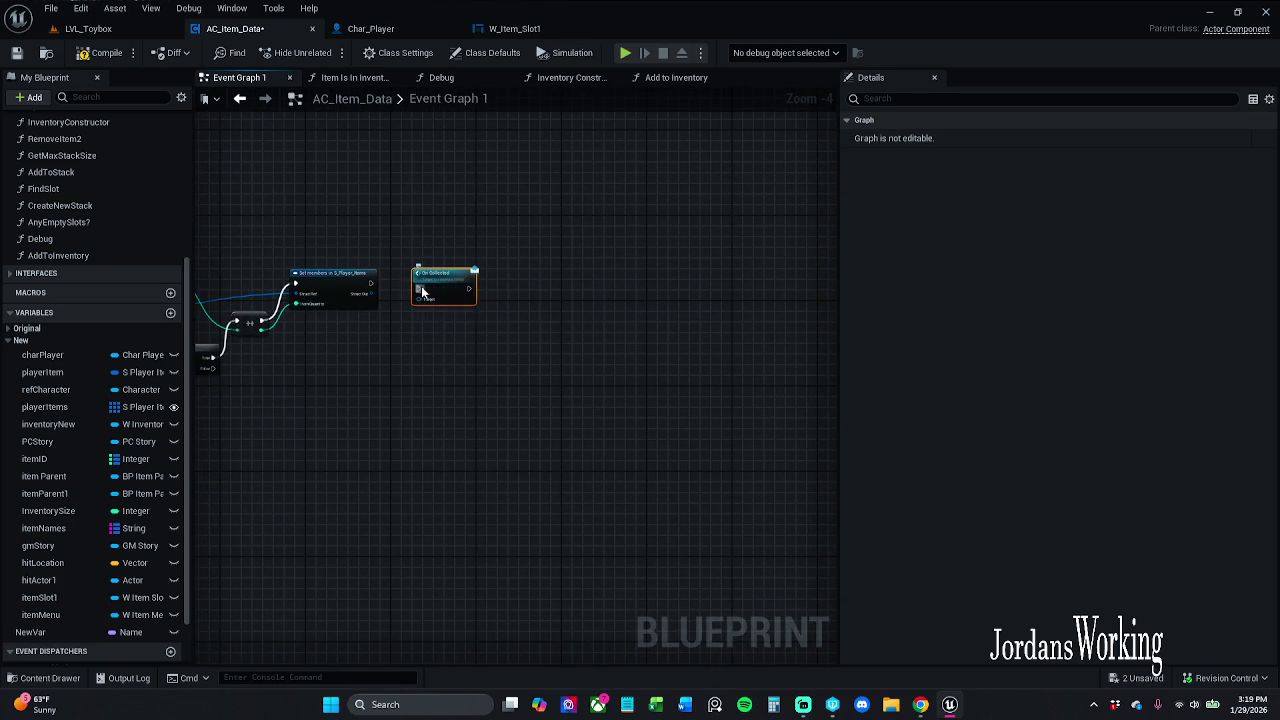
pyautogui.scroll(3, 443, 287)
pyautogui.moveTo(413, 290); pyautogui.dragTo(328, 280)
pyautogui.moveTo(462, 280)
pyautogui.mouseDown()
pyautogui.moveTo(453, 271)
pyautogui.moveTo(475, 264)
pyautogui.moveTo(583, 277)
pyautogui.moveTo(820, 330)
pyautogui.mouseUp()
# Step: Feed a hitActor1 getter into On Collected's Target, then compile and save AC_Item_Data
pyautogui.scroll(-1, 450, 284)
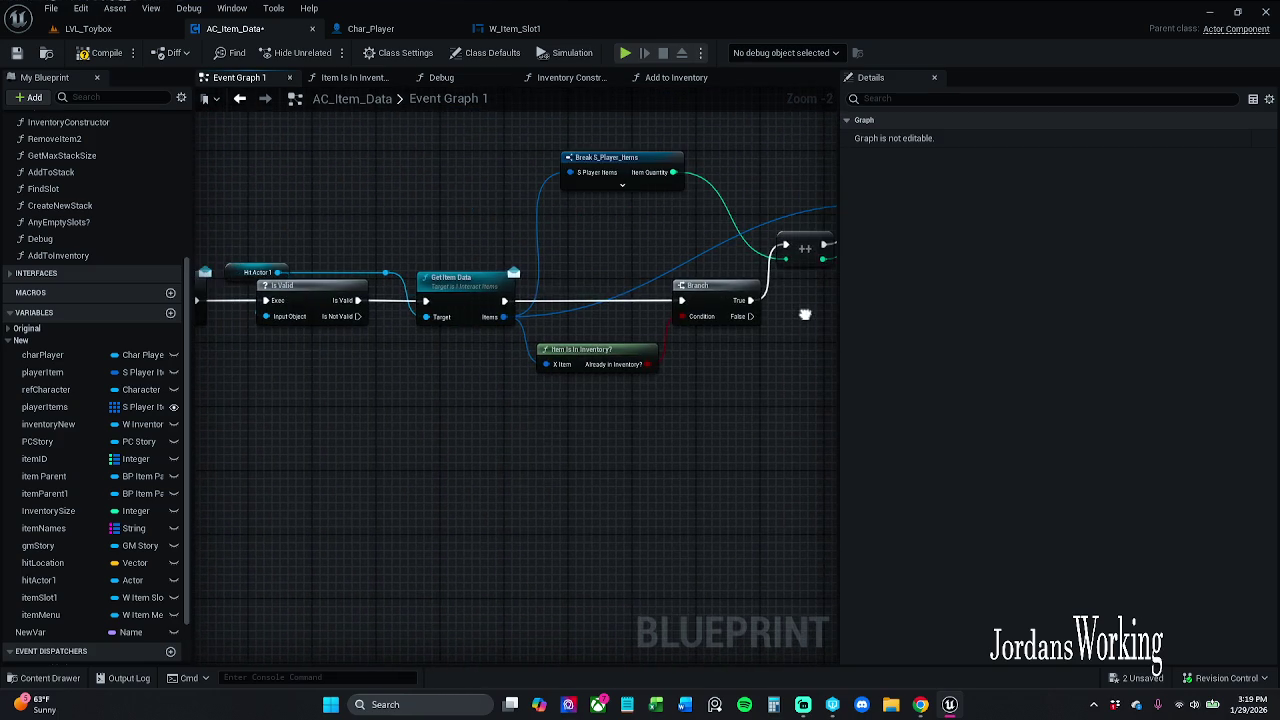
pyautogui.moveTo(360, 260)
pyautogui.mouseDown()
pyautogui.moveTo(419, 263)
pyautogui.moveTo(97, 332)
pyautogui.mouseUp()
pyautogui.moveTo(664, 500)
pyautogui.mouseDown()
pyautogui.moveTo(514, 550)
pyautogui.moveTo(389, 524)
pyautogui.mouseUp()
pyautogui.moveTo(68, 580)
pyautogui.mouseDown()
pyautogui.moveTo(523, 365)
pyautogui.moveTo(566, 268)
pyautogui.mouseUp()
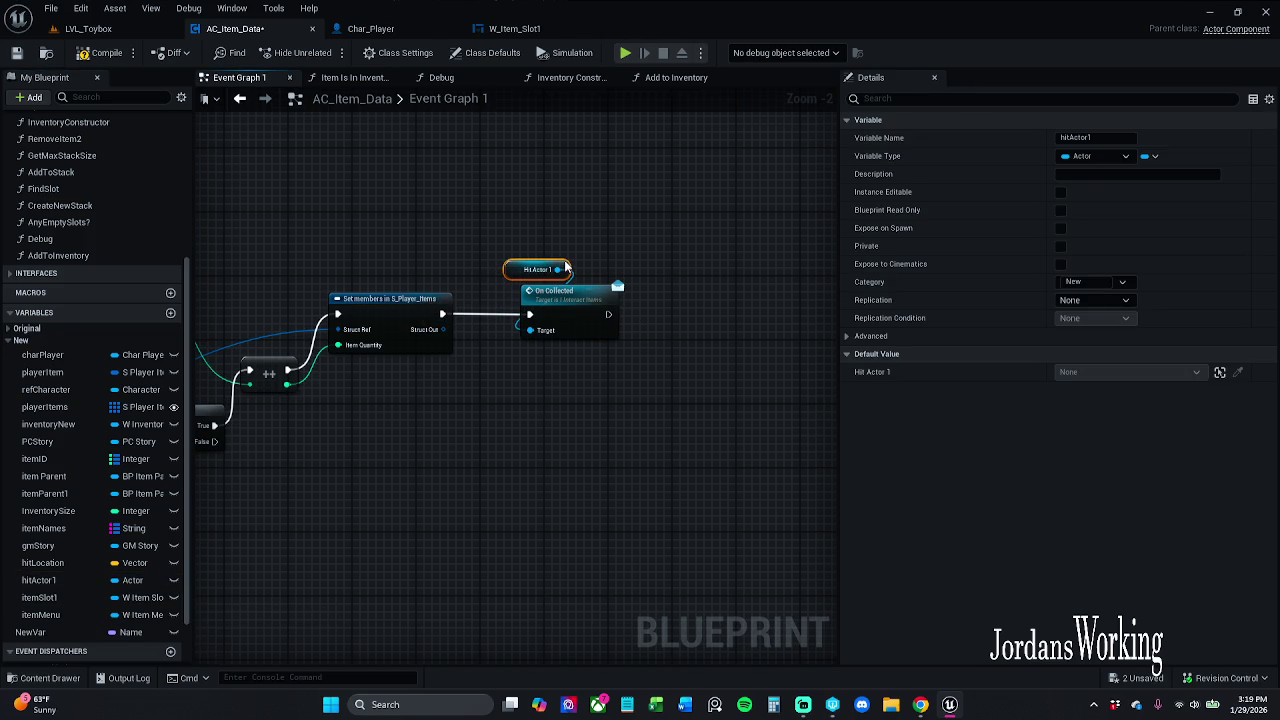
pyautogui.click(108, 54)
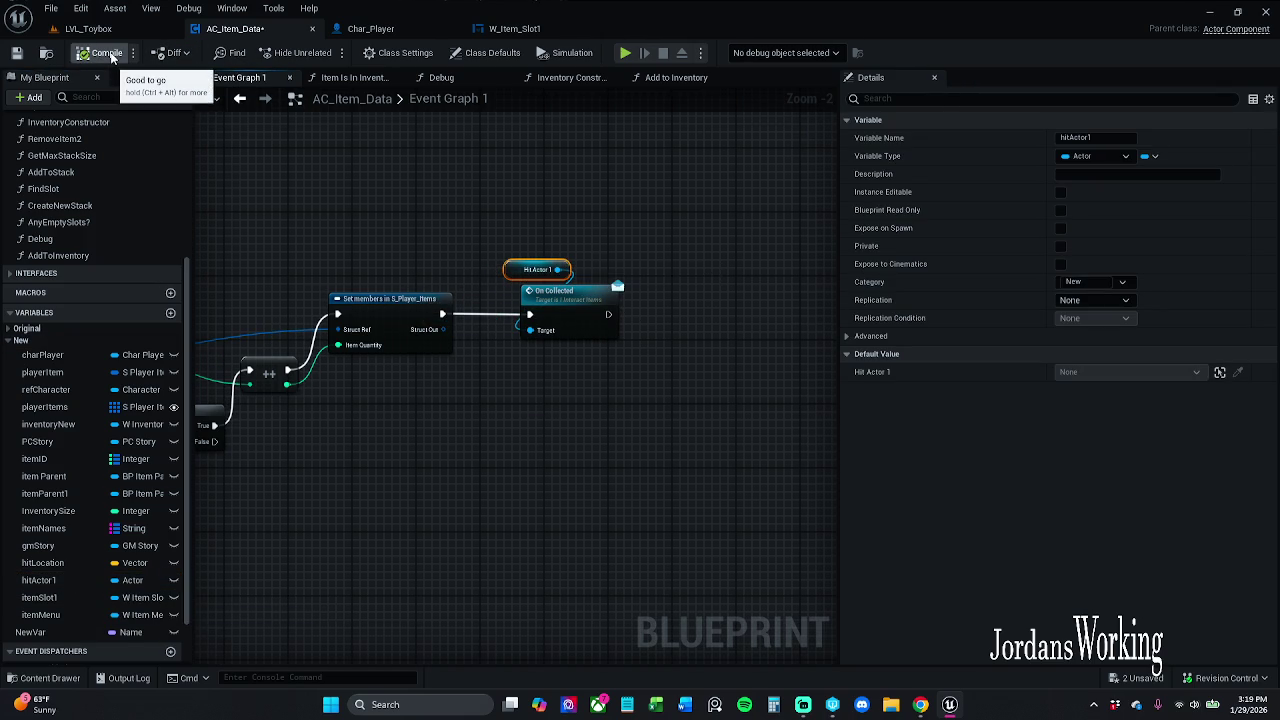
pyautogui.click(17, 55)
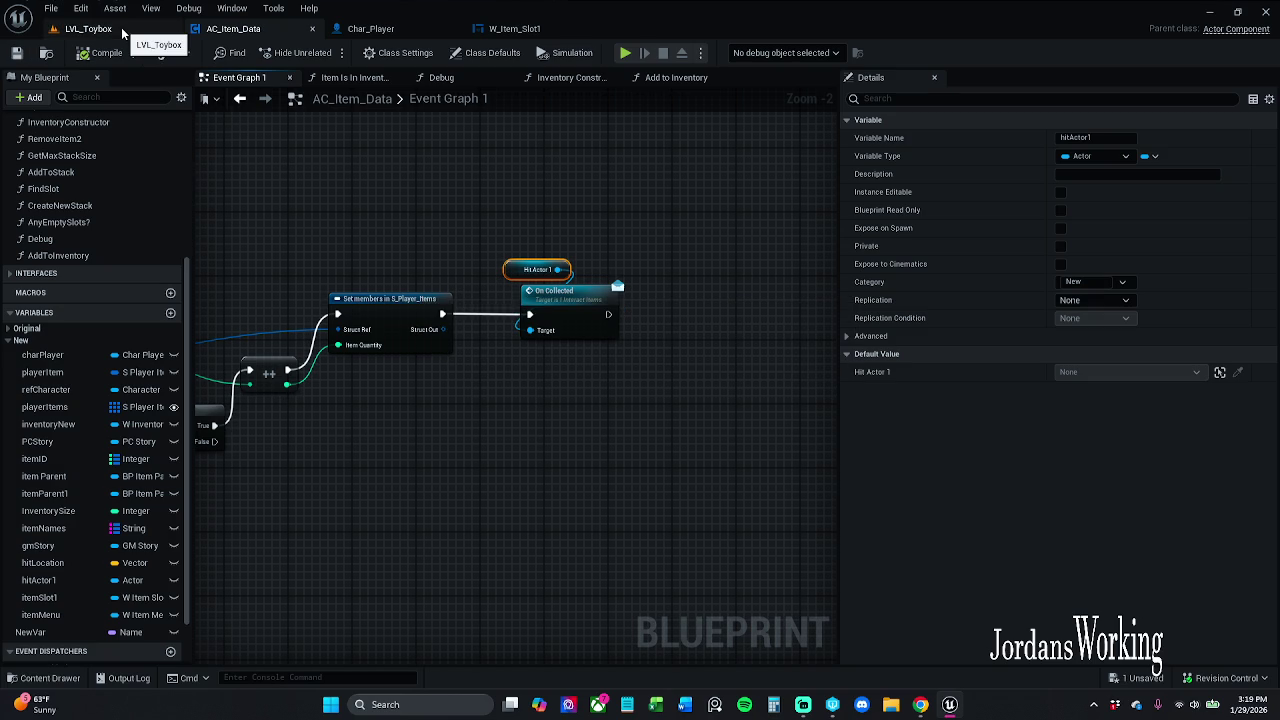
pyautogui.click(123, 33)
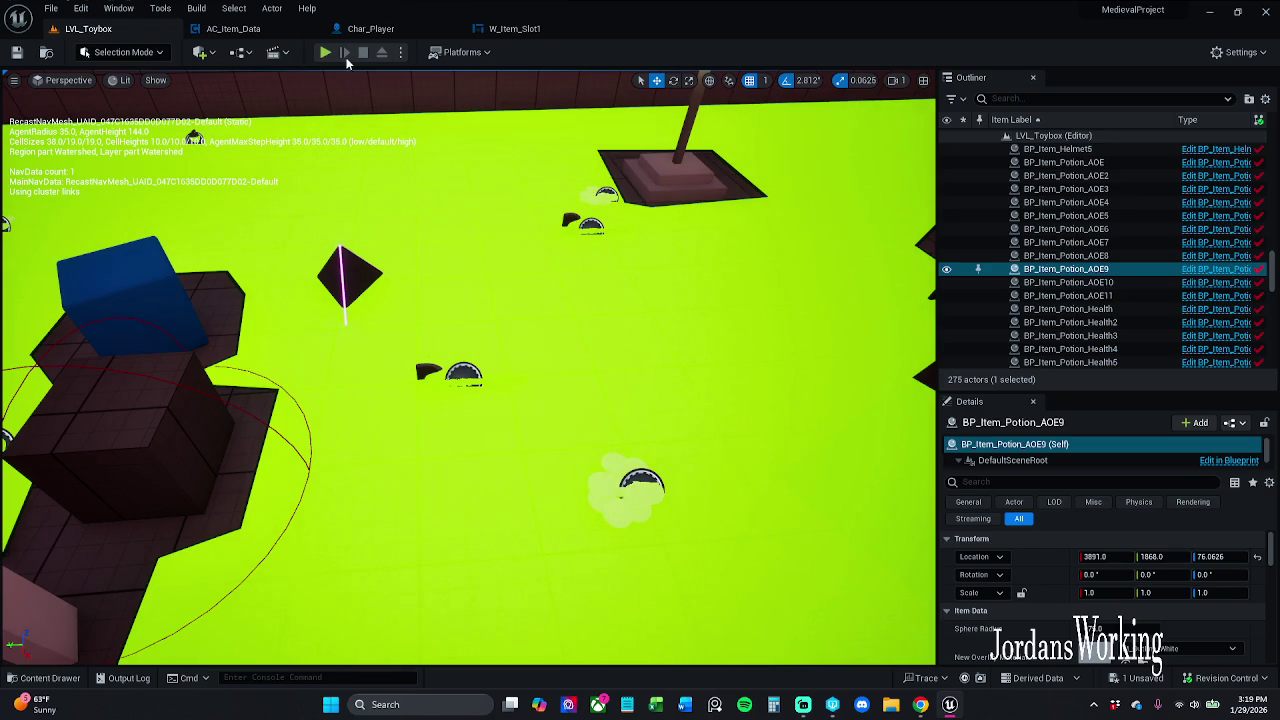
pyautogui.click(324, 56)
pyautogui.press('i')
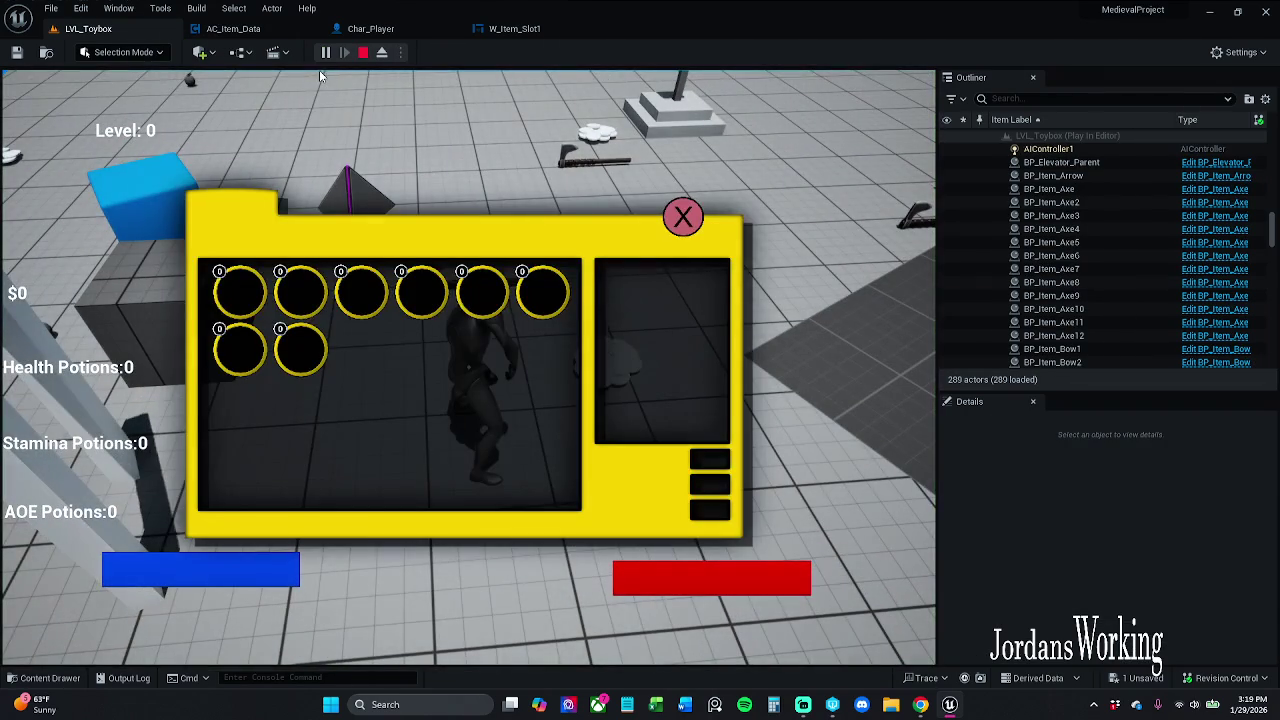
pyautogui.click(683, 217)
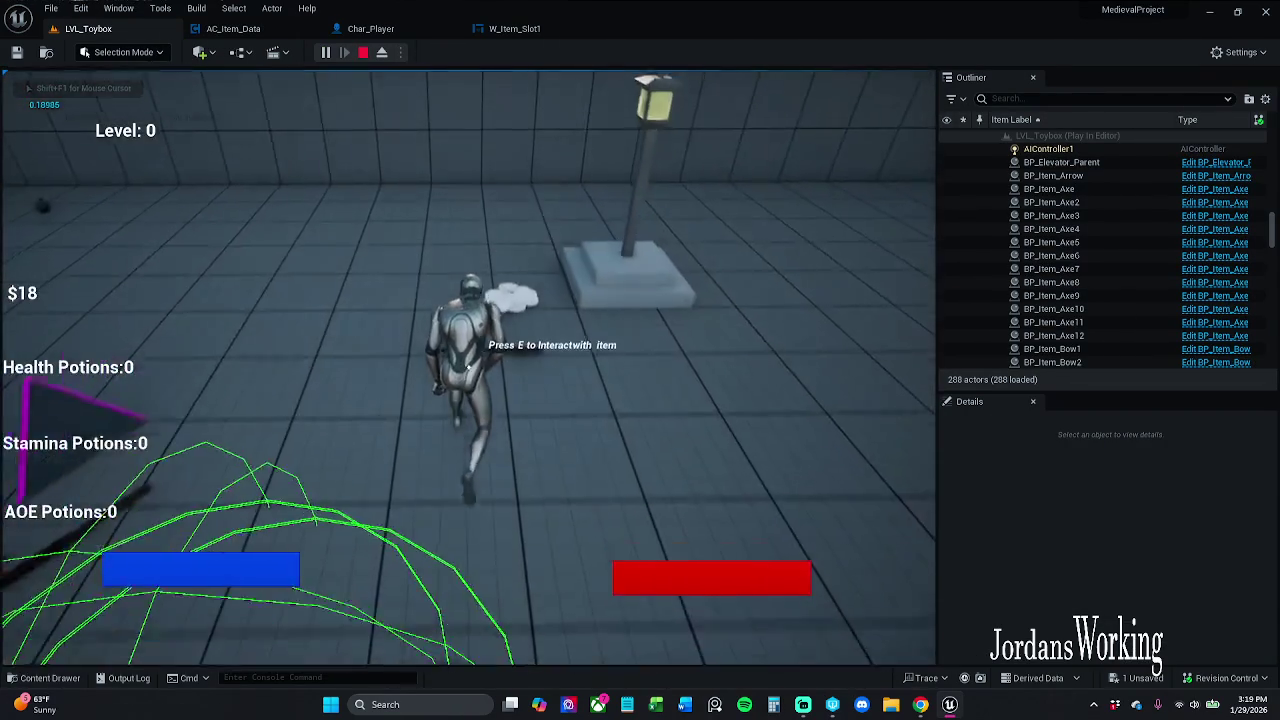
pyautogui.press('e')
pyautogui.press('w')
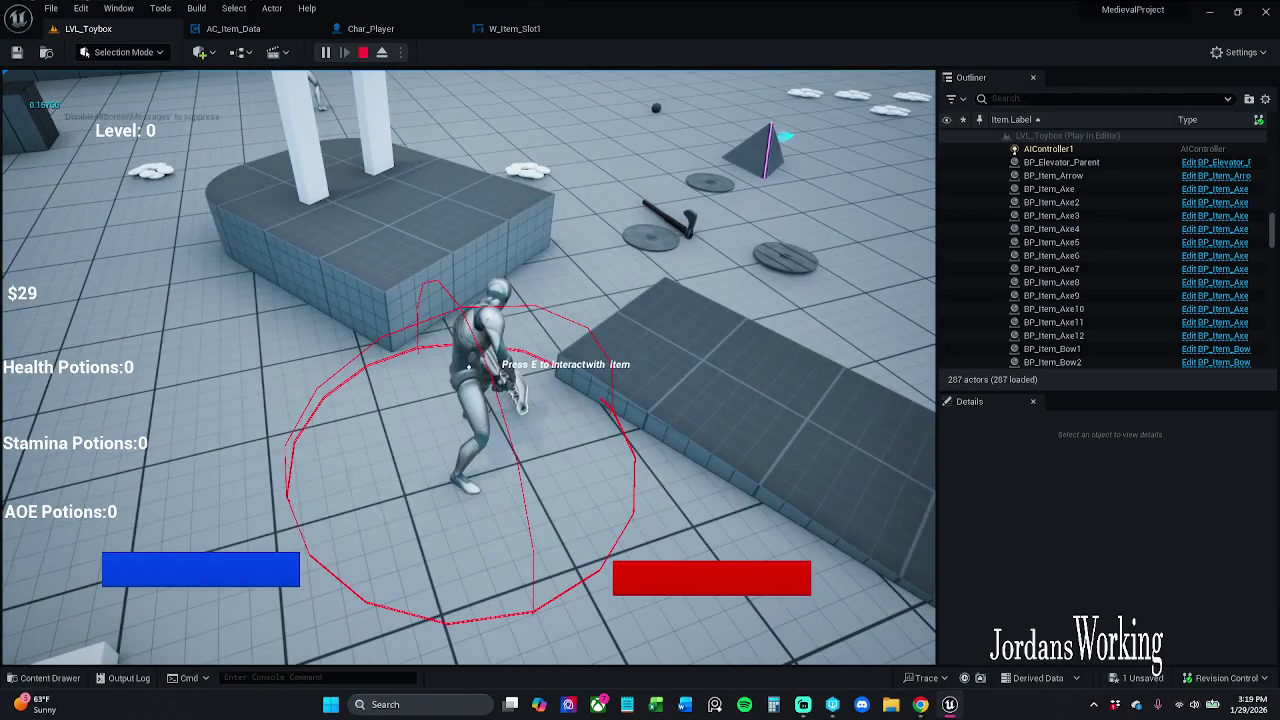
pyautogui.press('Escape')
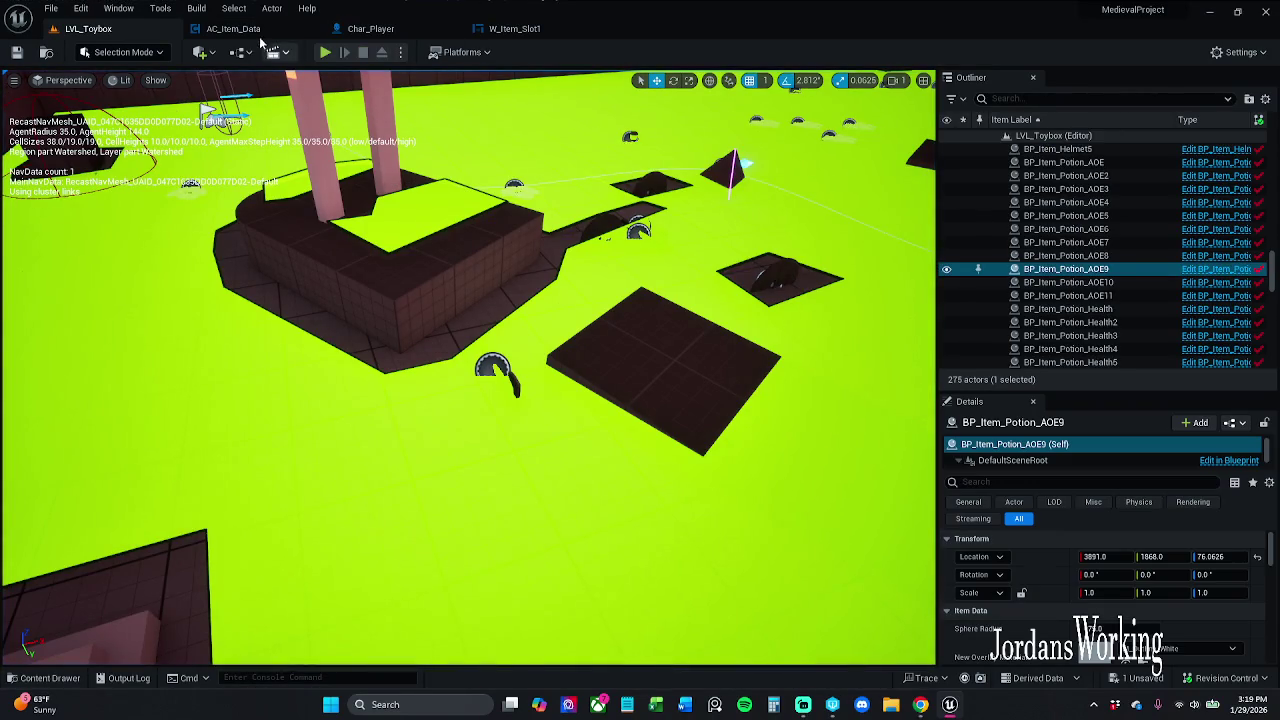
pyautogui.click(259, 33)
pyautogui.scroll(3, 683, 157)
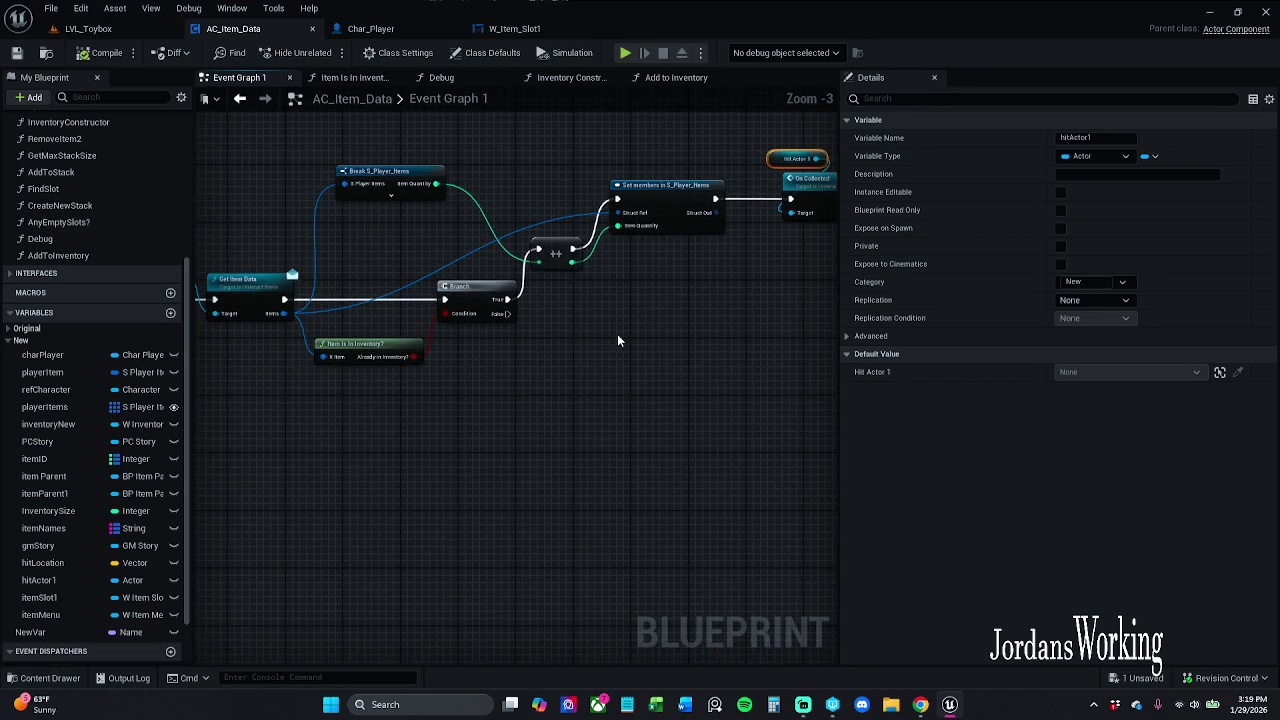
# Step: Add an array Add node on the first Branch's False output via an 'add' search
pyautogui.moveTo(385, 320)
pyautogui.mouseDown()
pyautogui.moveTo(635, 318)
pyautogui.moveTo(356, 336)
pyautogui.mouseUp()
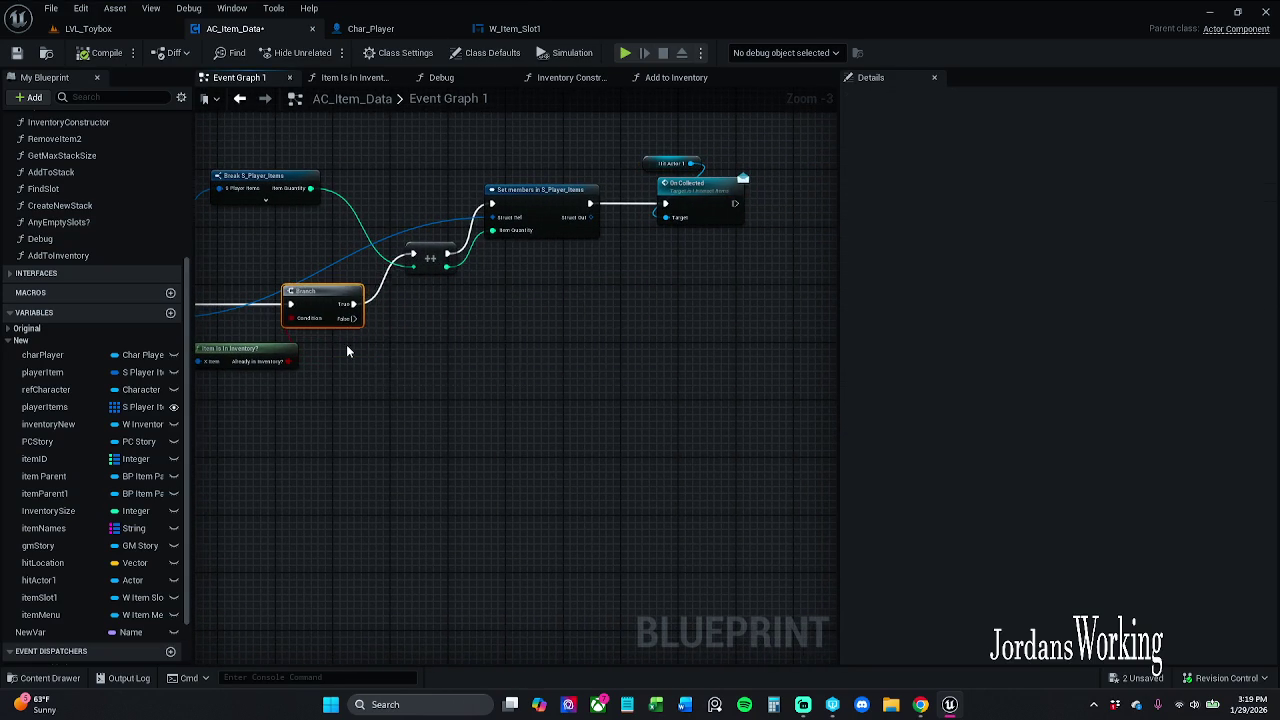
pyautogui.moveTo(390, 325); pyautogui.dragTo(554, 326)
pyautogui.write('add')
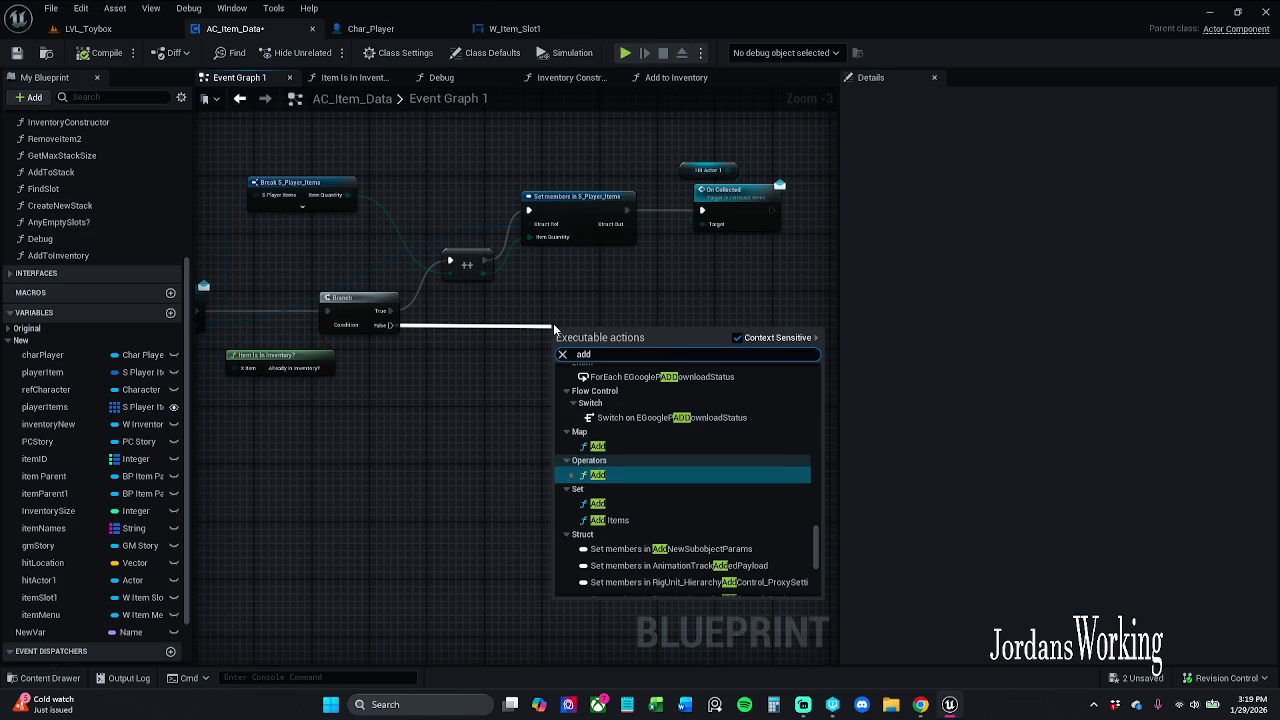
pyautogui.scroll(-10, 630, 425)
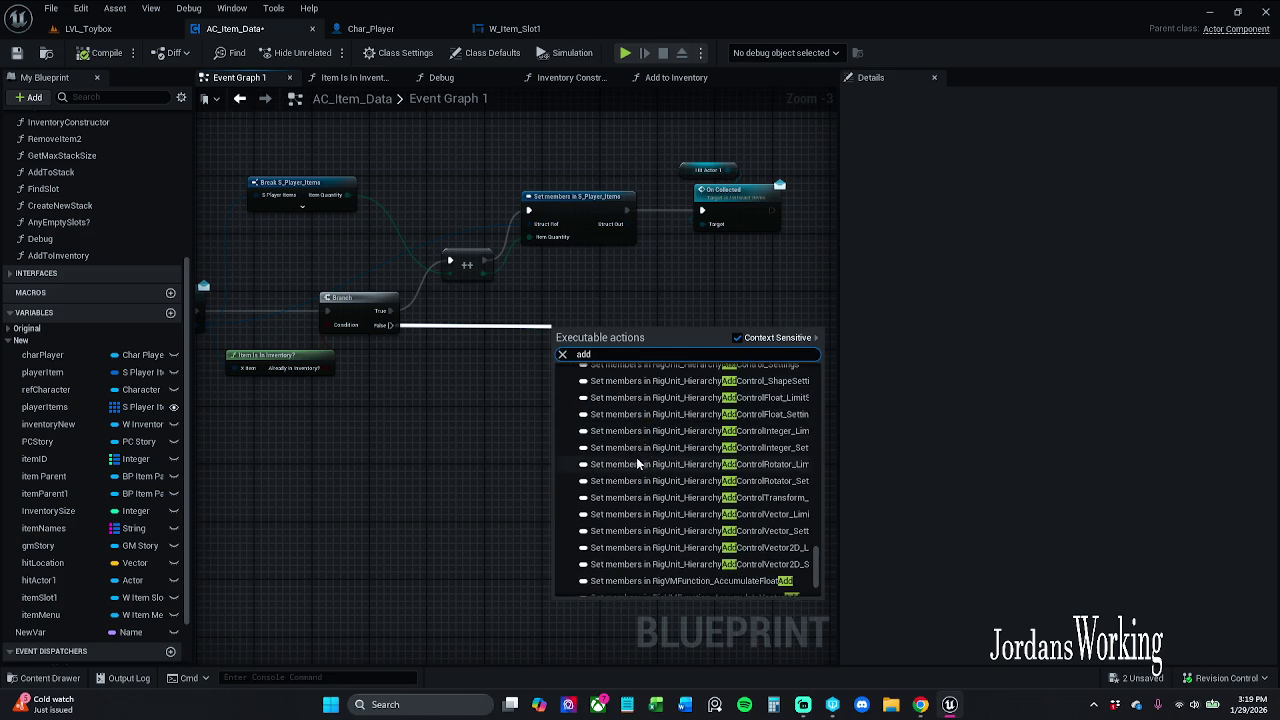
pyautogui.scroll(5, 636, 460)
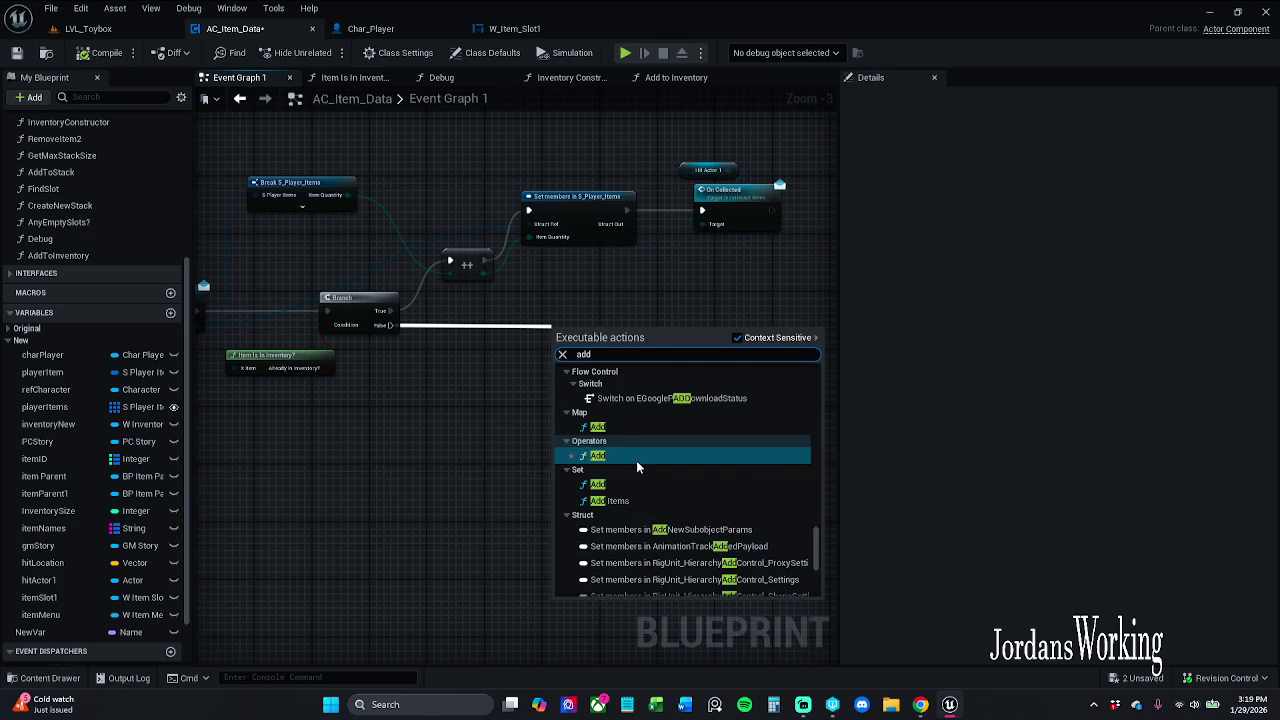
pyautogui.scroll(8, 660, 476)
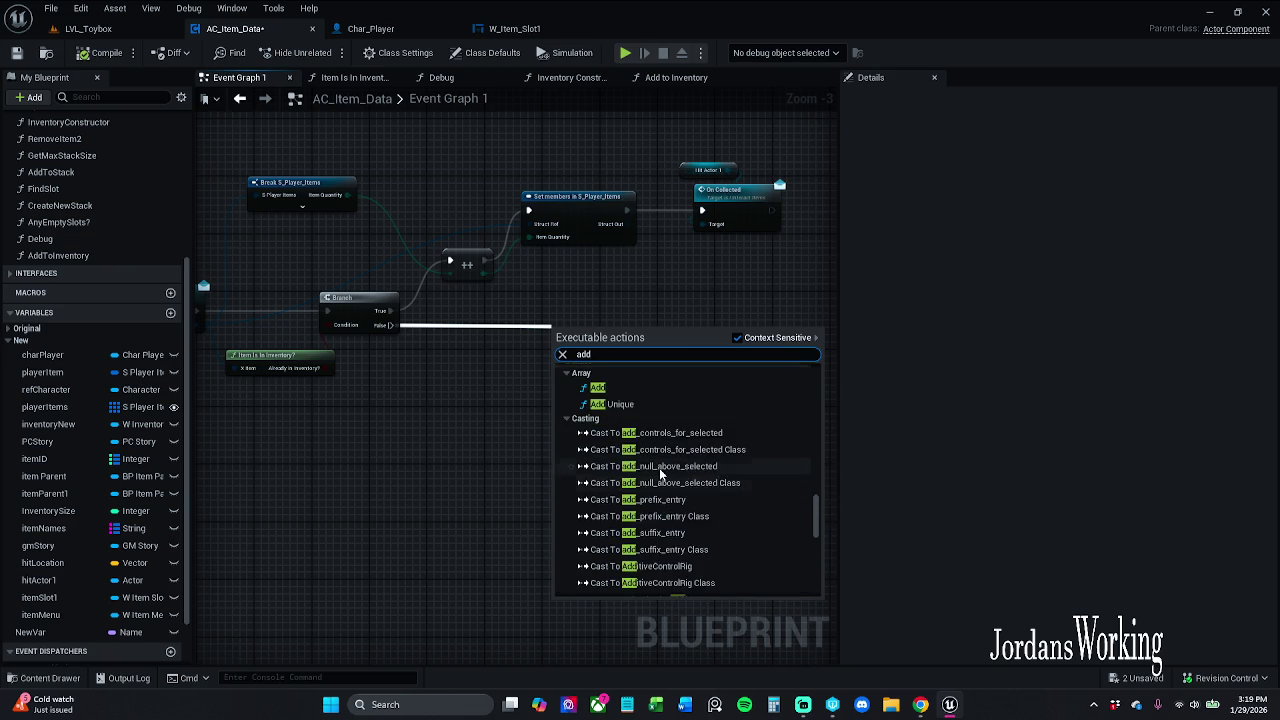
pyautogui.click(598, 494)
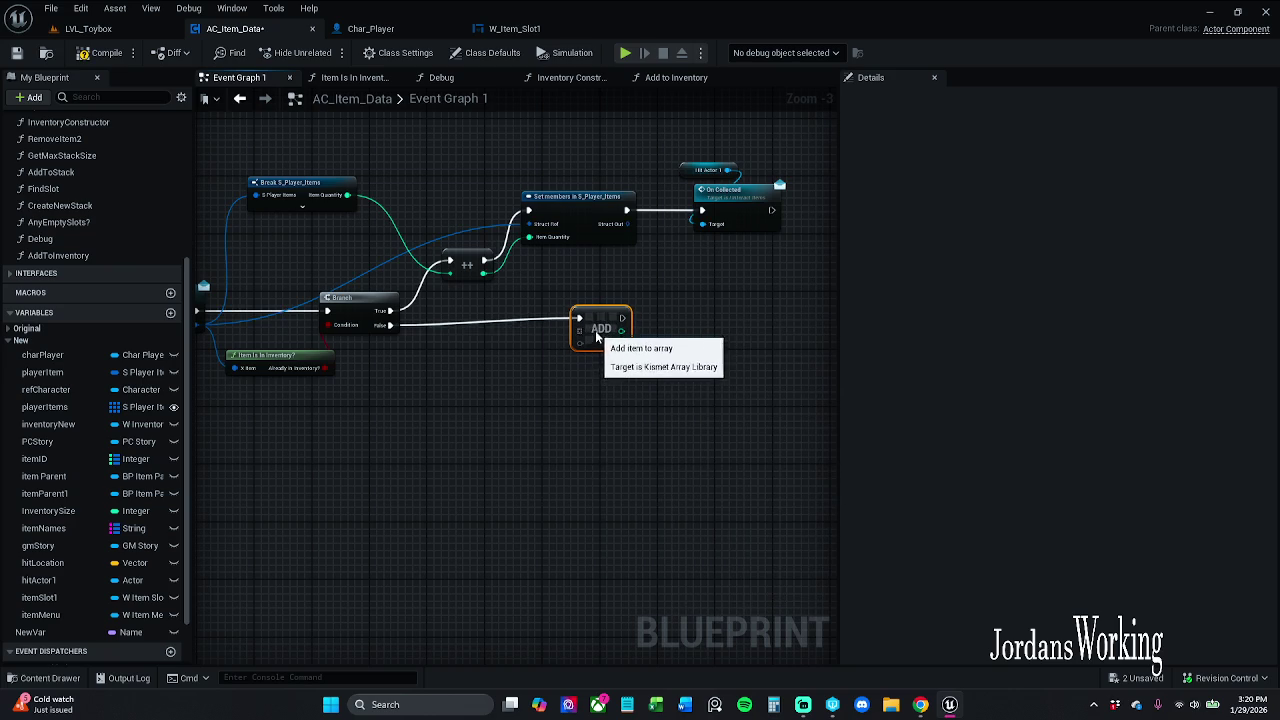
# Step: Feed a Player Items getter and Get Item Data's Items into Add, then save AC_Item_Data
pyautogui.moveTo(458, 424)
pyautogui.mouseDown()
pyautogui.moveTo(786, 369)
pyautogui.moveTo(594, 351)
pyautogui.moveTo(600, 387)
pyautogui.moveTo(418, 384)
pyautogui.mouseUp()
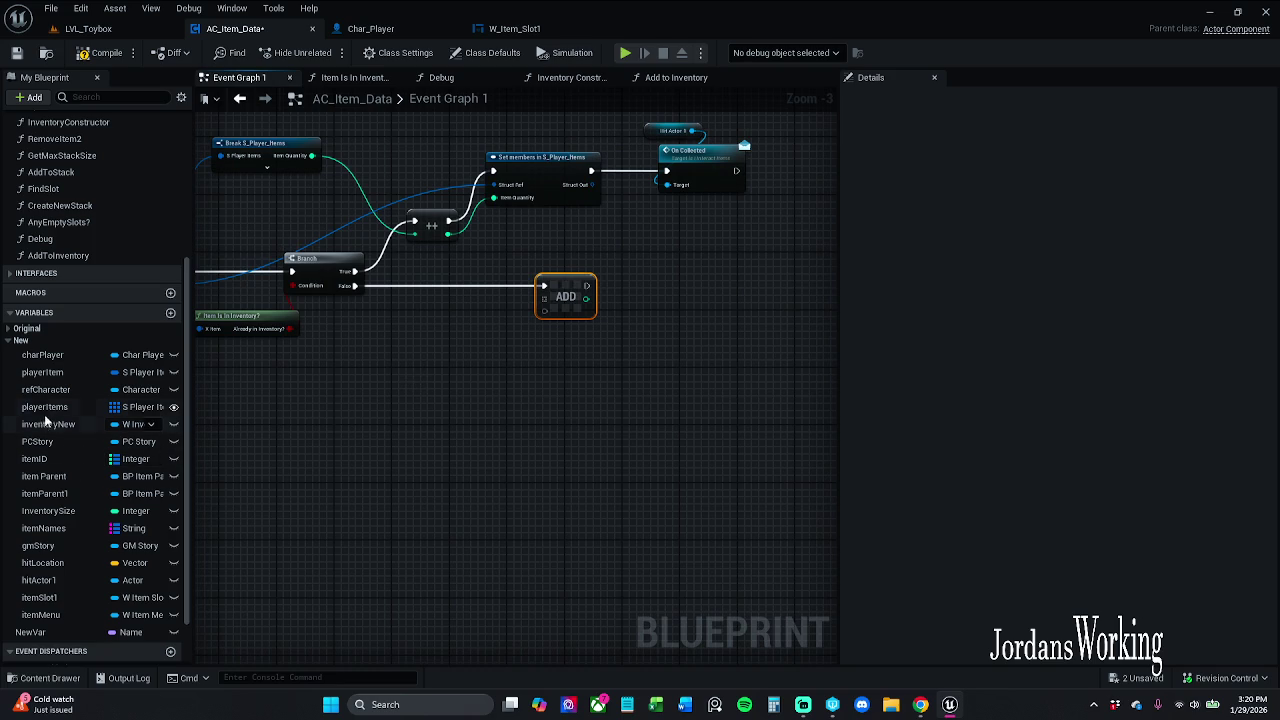
pyautogui.moveTo(44, 414); pyautogui.dragTo(484, 346)
pyautogui.moveTo(540, 307); pyautogui.dragTo(567, 258)
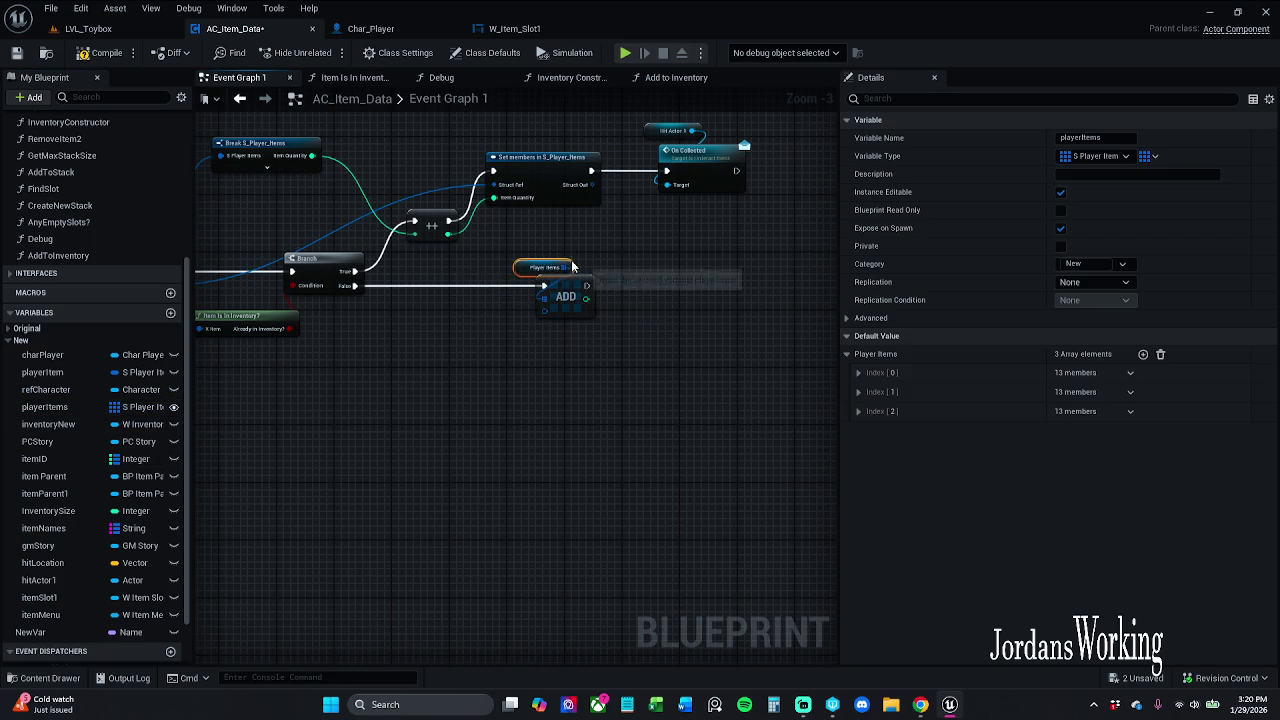
pyautogui.moveTo(393, 375); pyautogui.dragTo(607, 352)
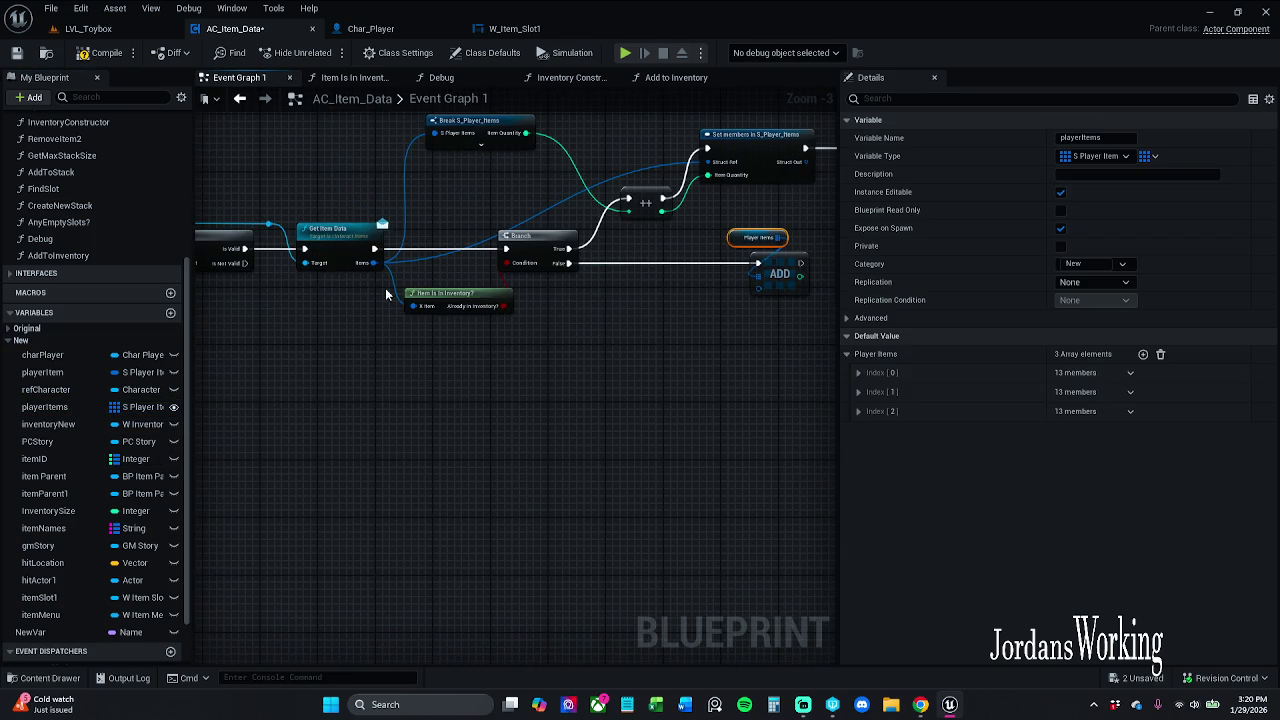
pyautogui.moveTo(373, 263)
pyautogui.mouseDown()
pyautogui.moveTo(765, 319)
pyautogui.moveTo(702, 296)
pyautogui.moveTo(716, 290)
pyautogui.mouseUp()
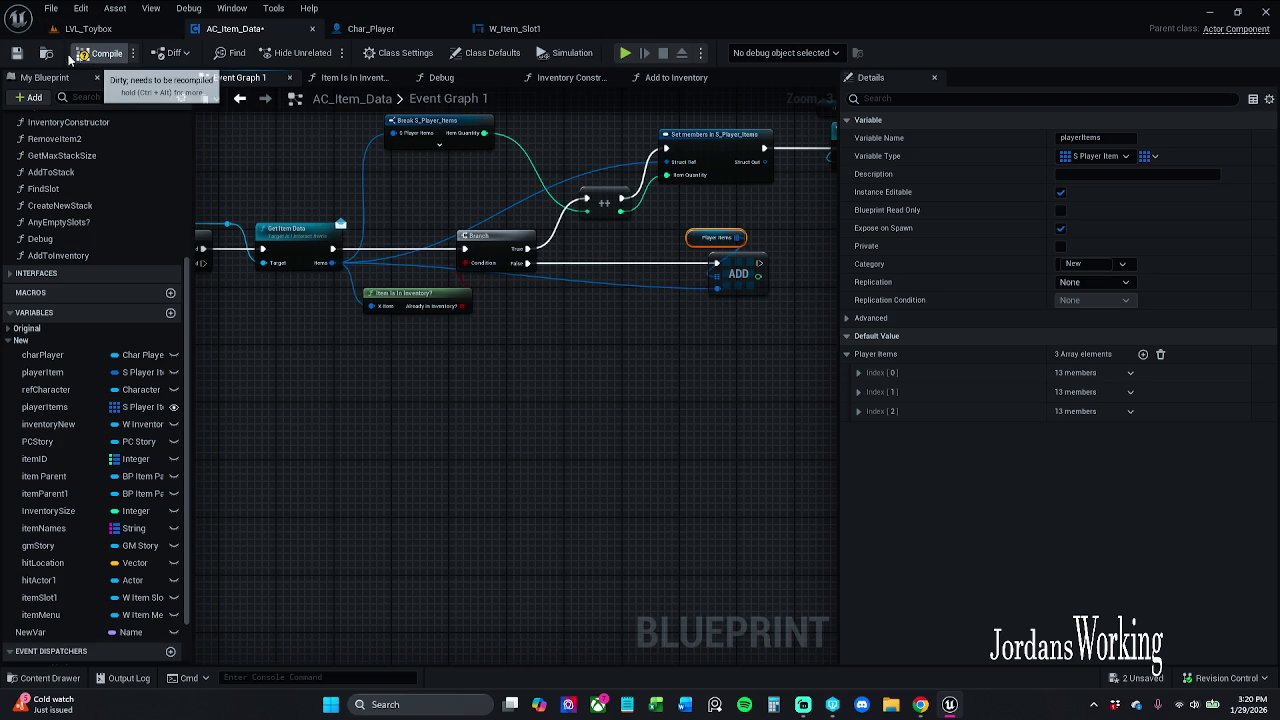
pyautogui.click(17, 55)
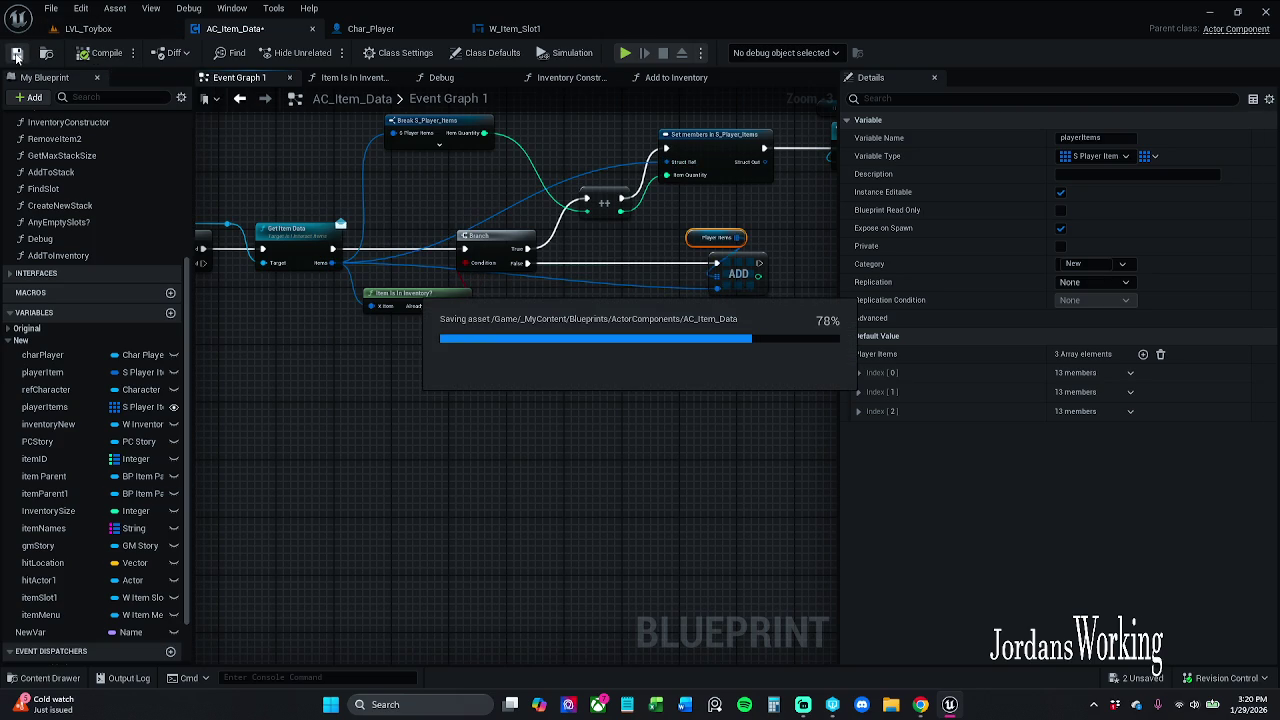
pyautogui.click(100, 30)
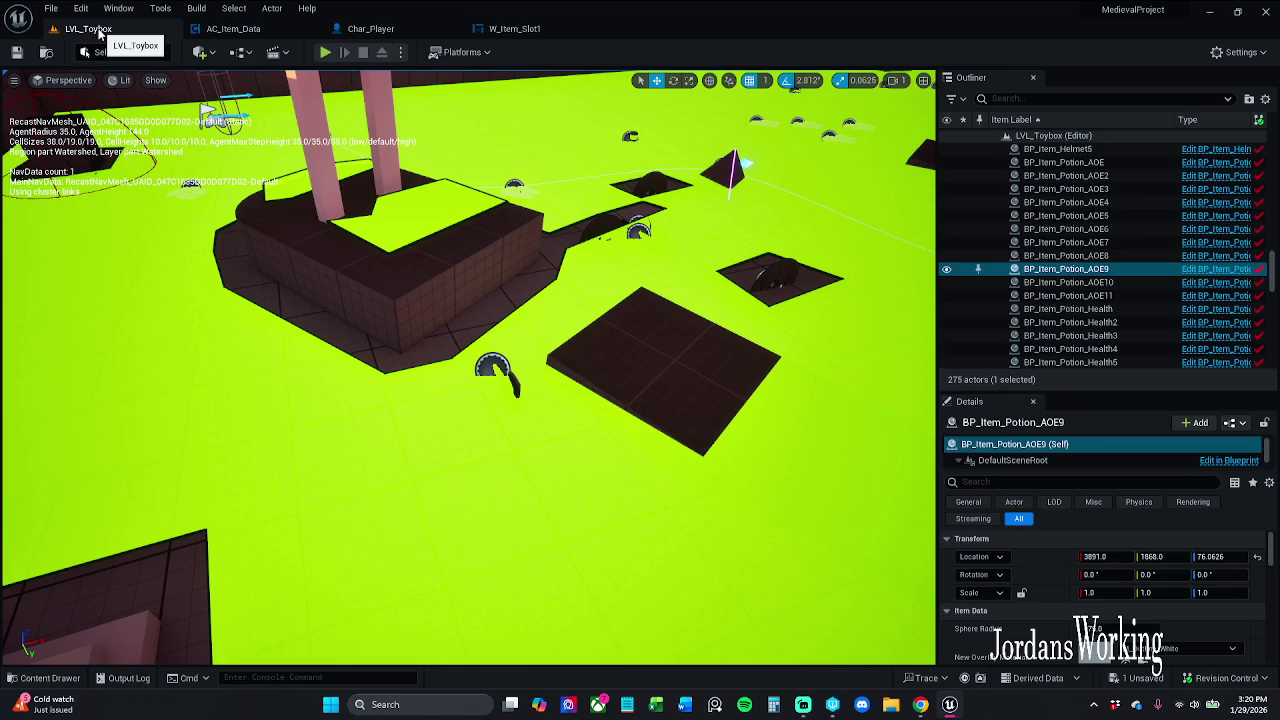
# Step: Play-test LVL_Toybox, picking up an item, the axe and an AOE potion, and check the inventory
pyautogui.click(325, 54)
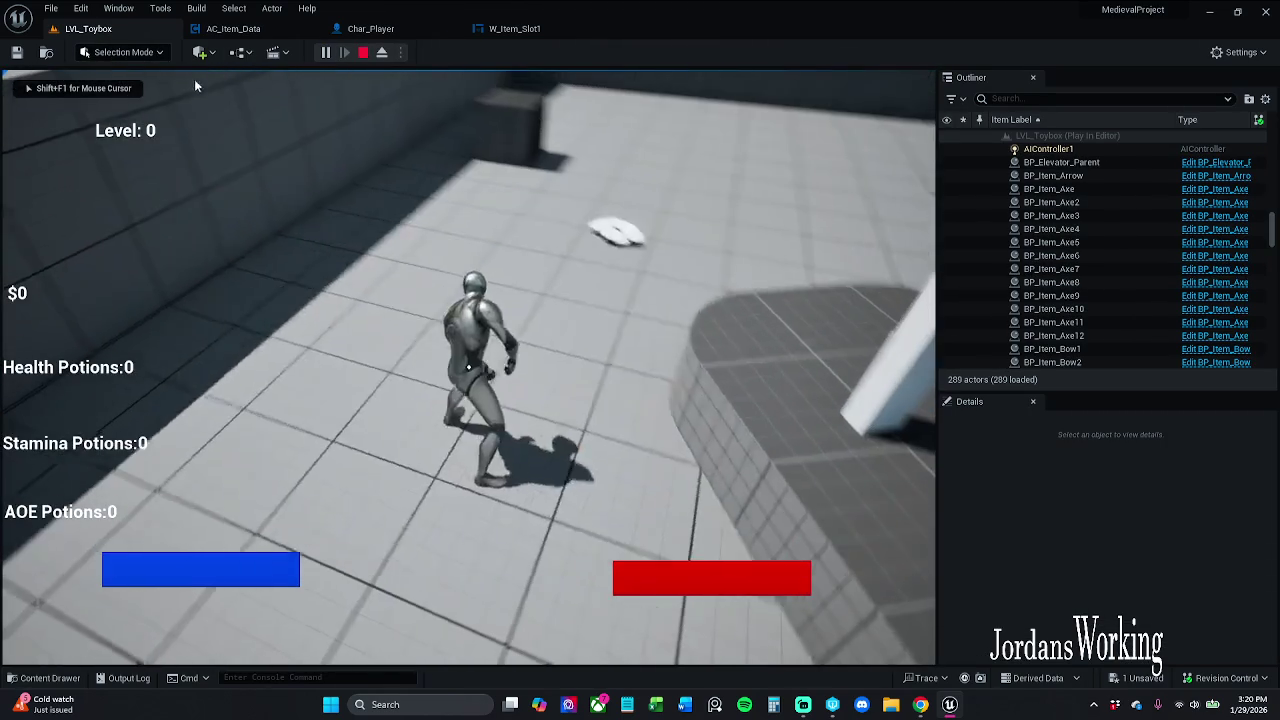
pyautogui.press('i')
pyautogui.click(684, 219)
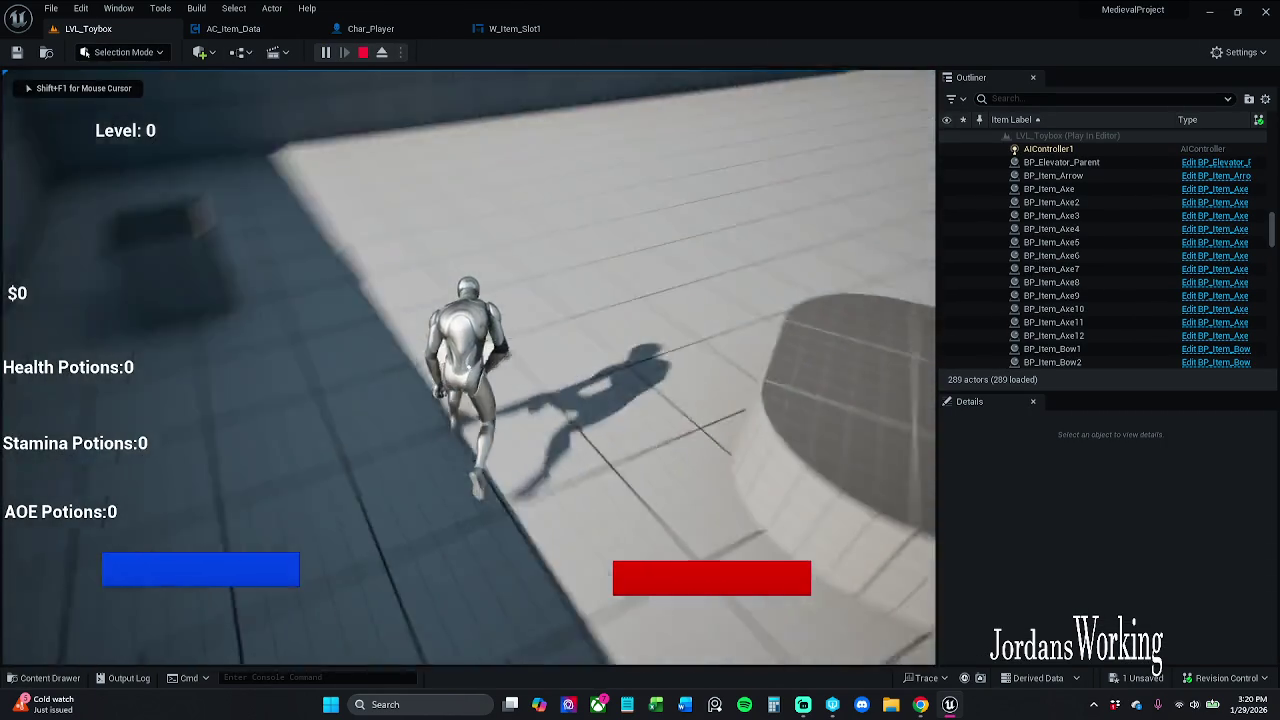
pyautogui.press('w')
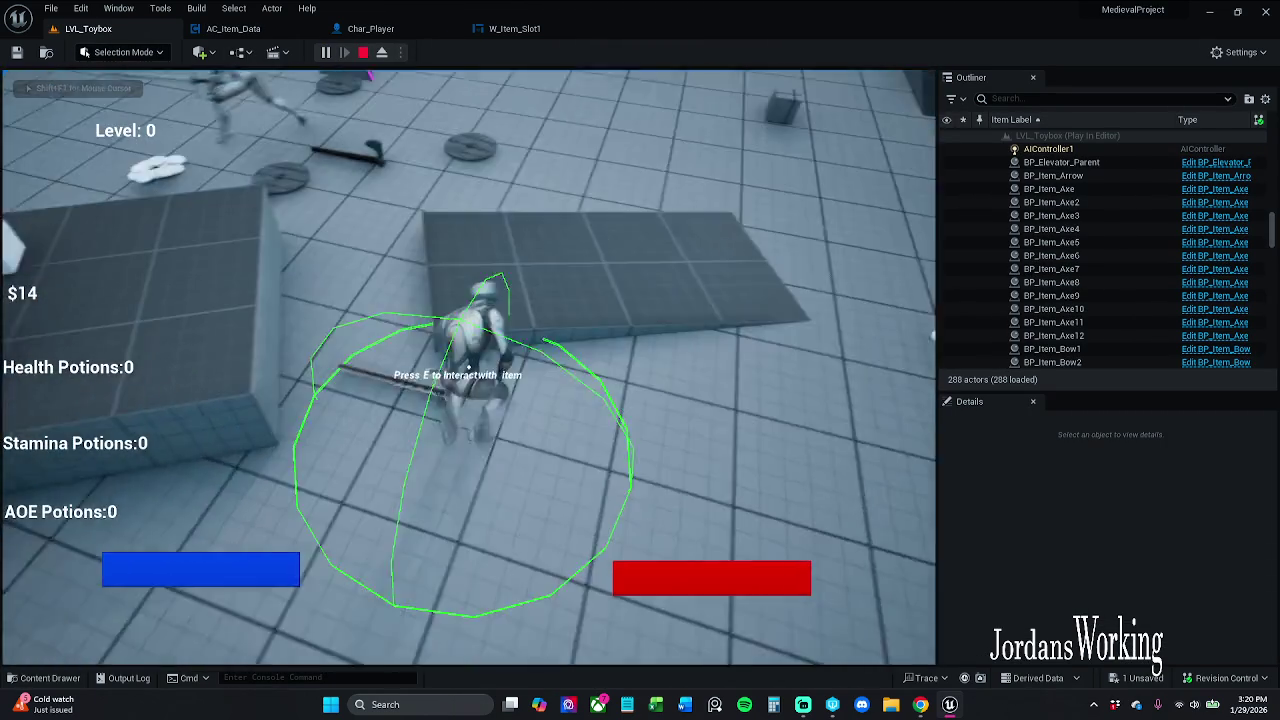
pyautogui.press('e')
pyautogui.press('w')
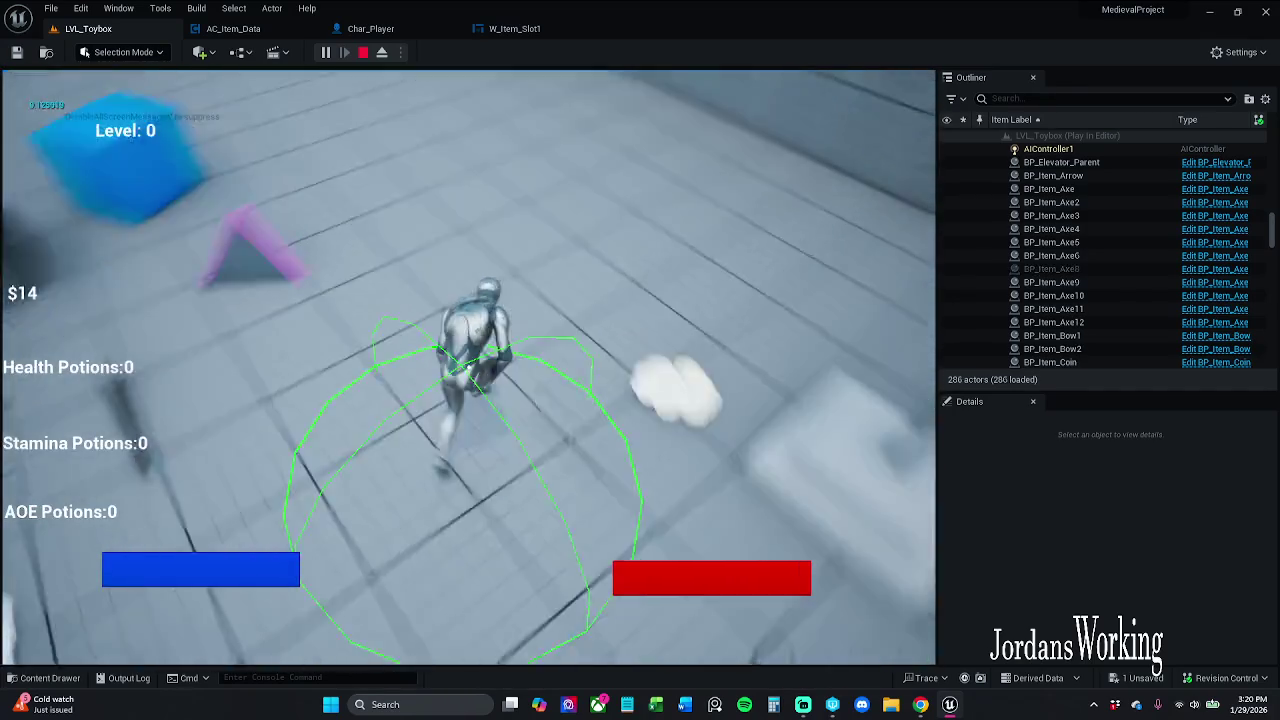
pyautogui.press('e')
pyautogui.press('w')
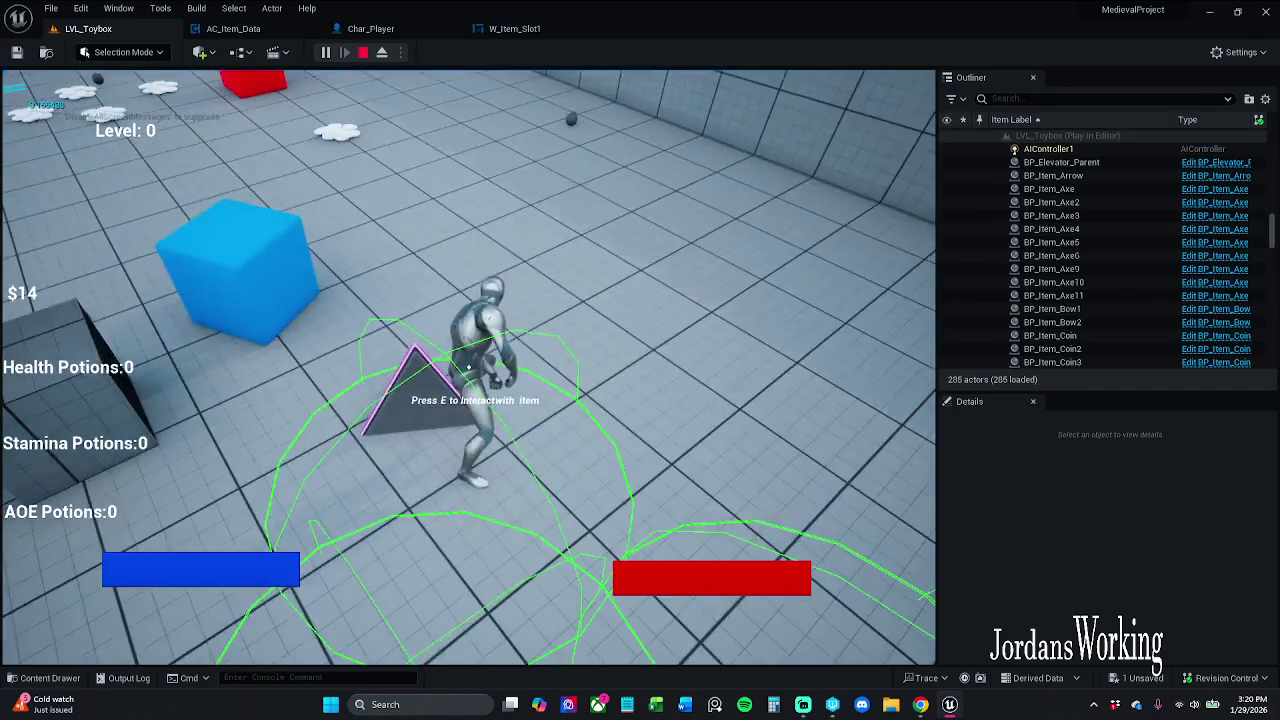
pyautogui.press('e')
pyautogui.press('i')
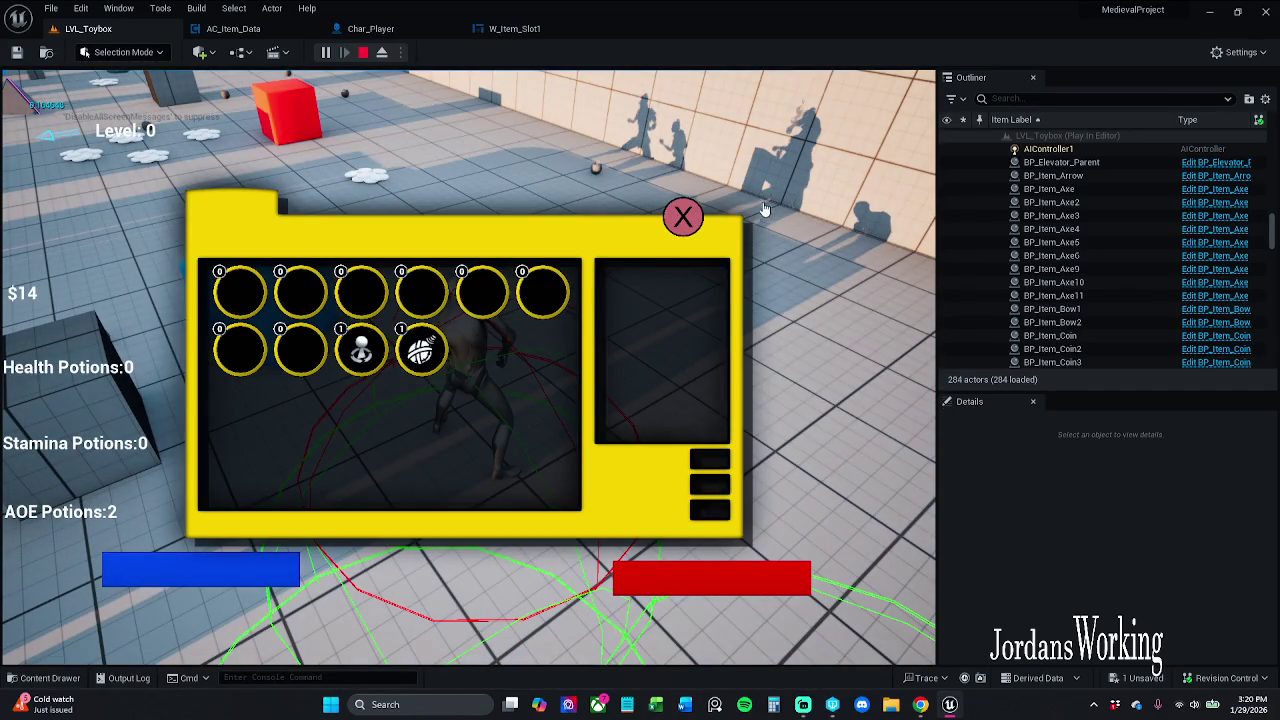
pyautogui.click(683, 220)
# Step: Collect a health potion, coins and more AOE potions (money $49, 4 potions), then stop the test
pyautogui.press('w')
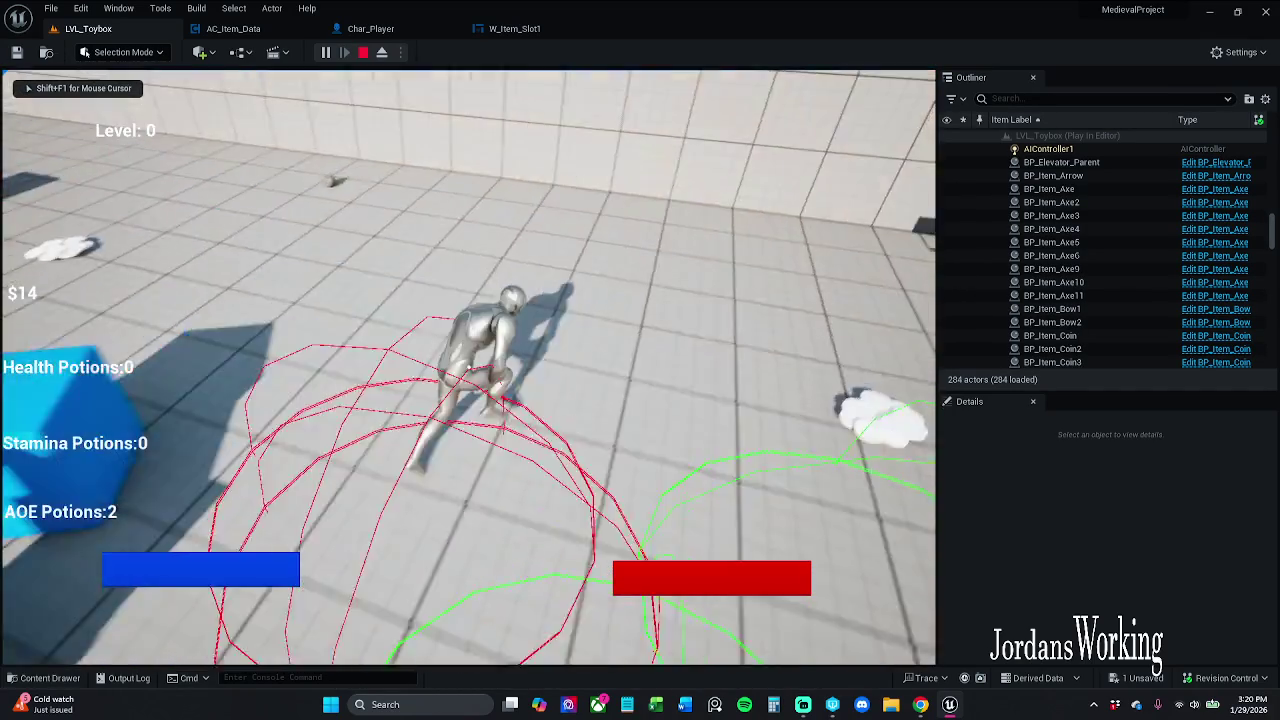
pyautogui.press('e')
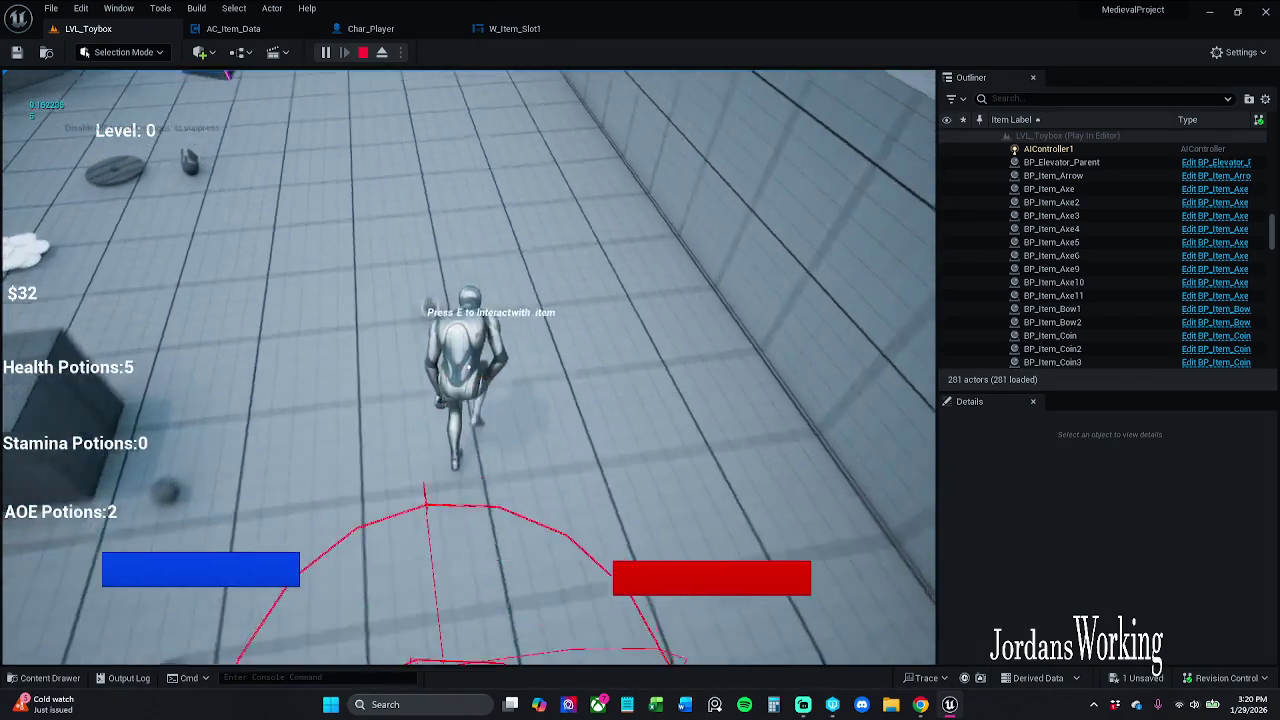
pyautogui.press('e')
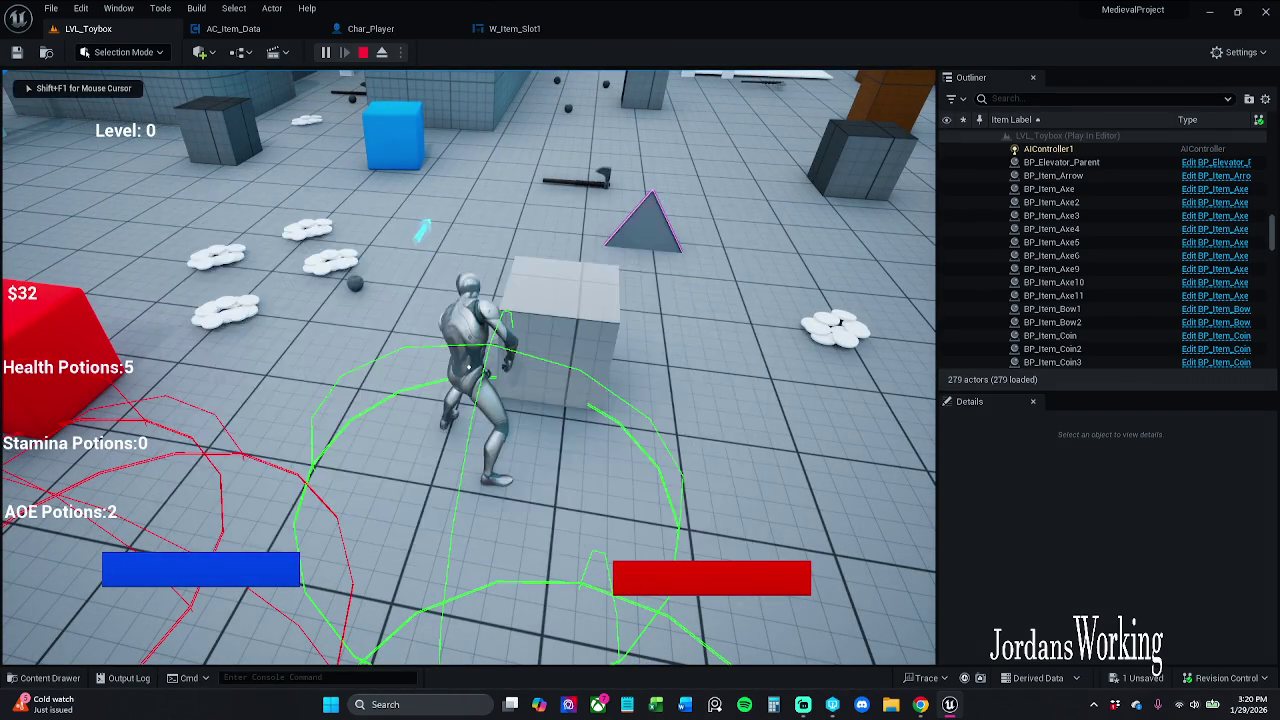
pyautogui.press('w')
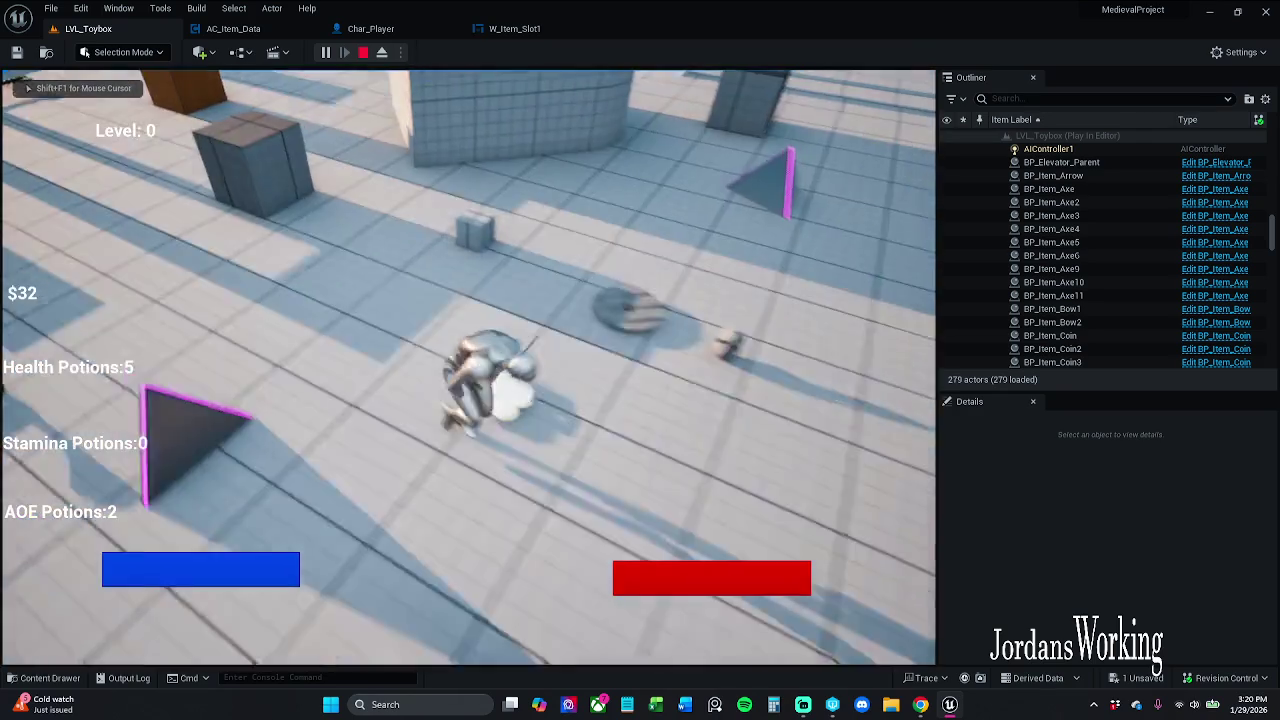
pyautogui.press('w')
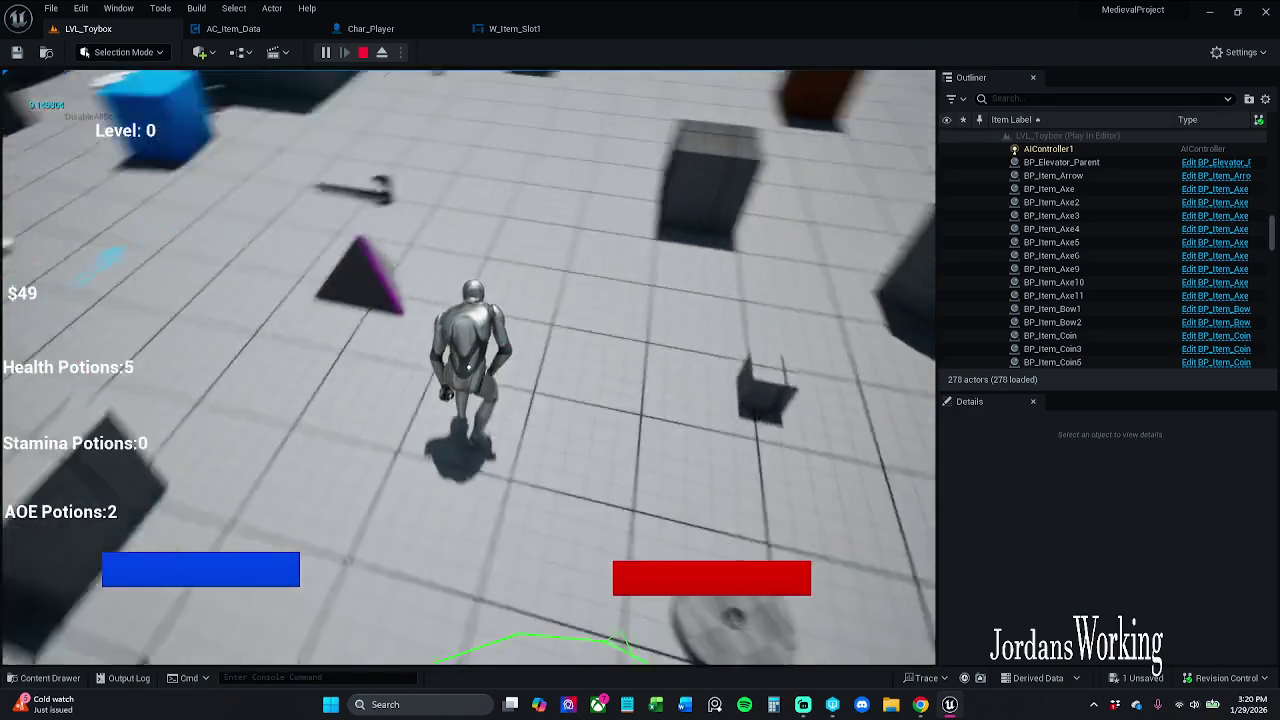
pyautogui.press('e')
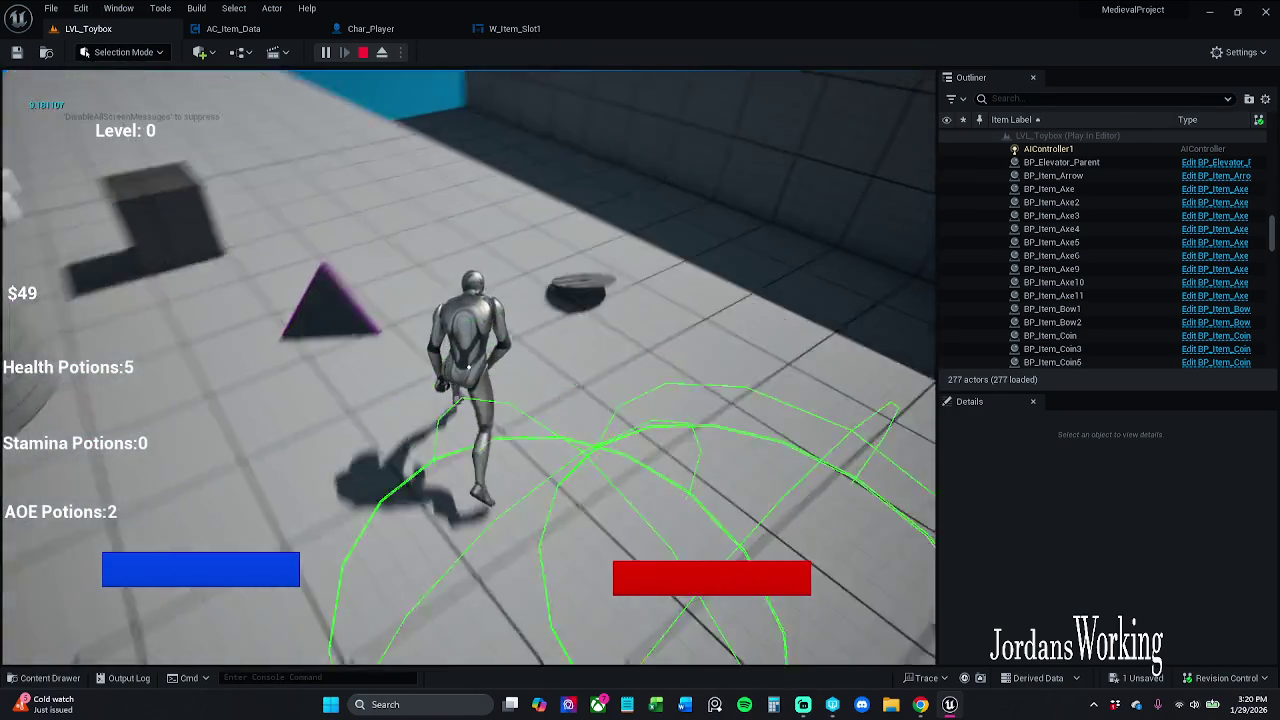
pyautogui.press('e')
pyautogui.press('w')
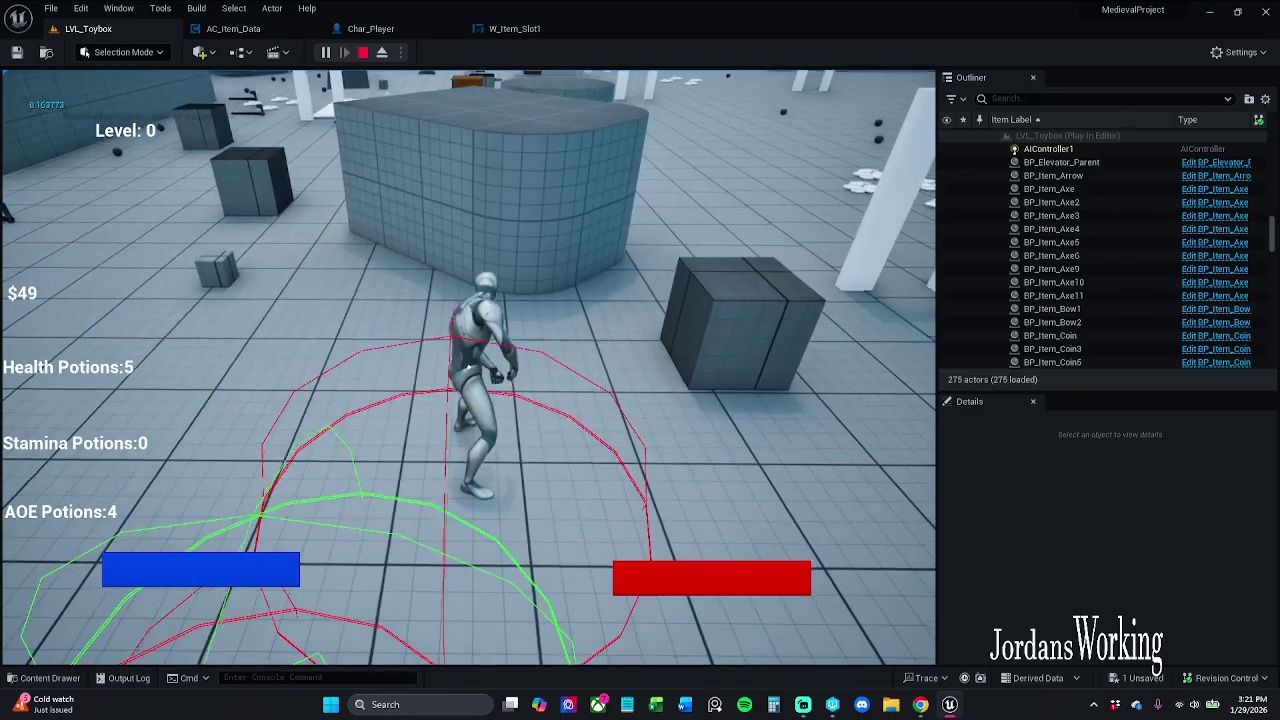
pyautogui.press('i')
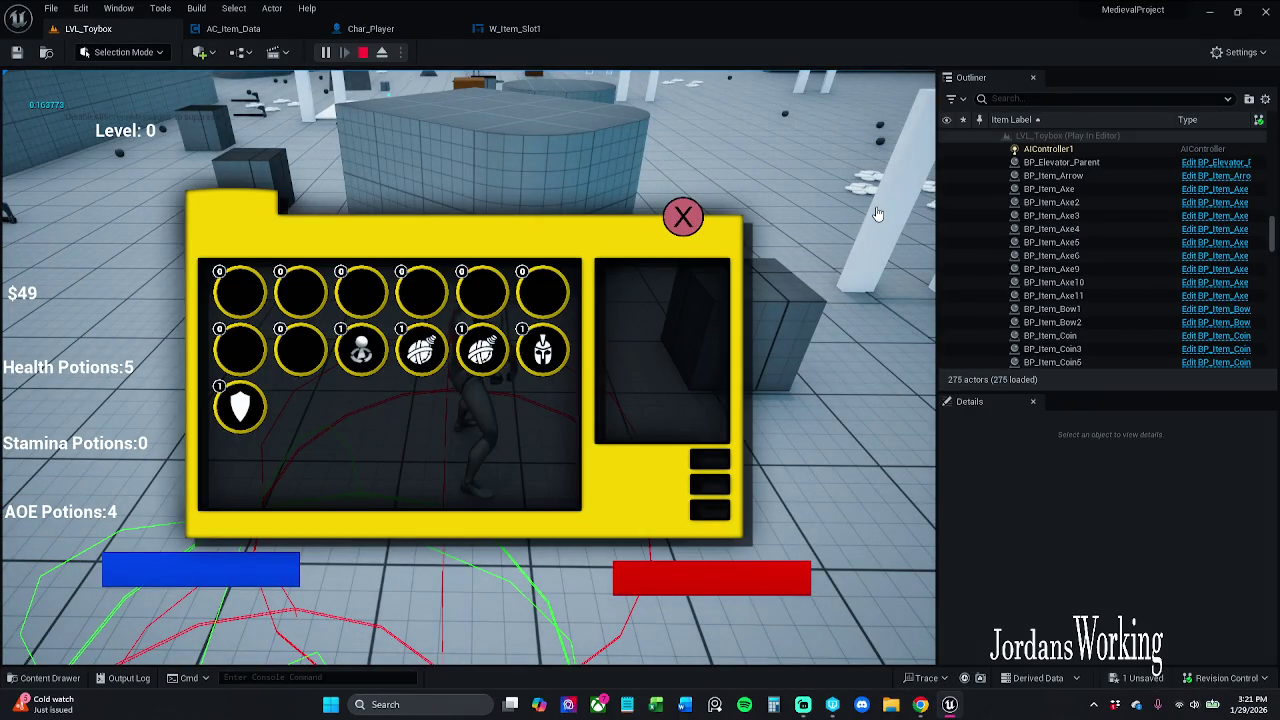
pyautogui.press('Escape')
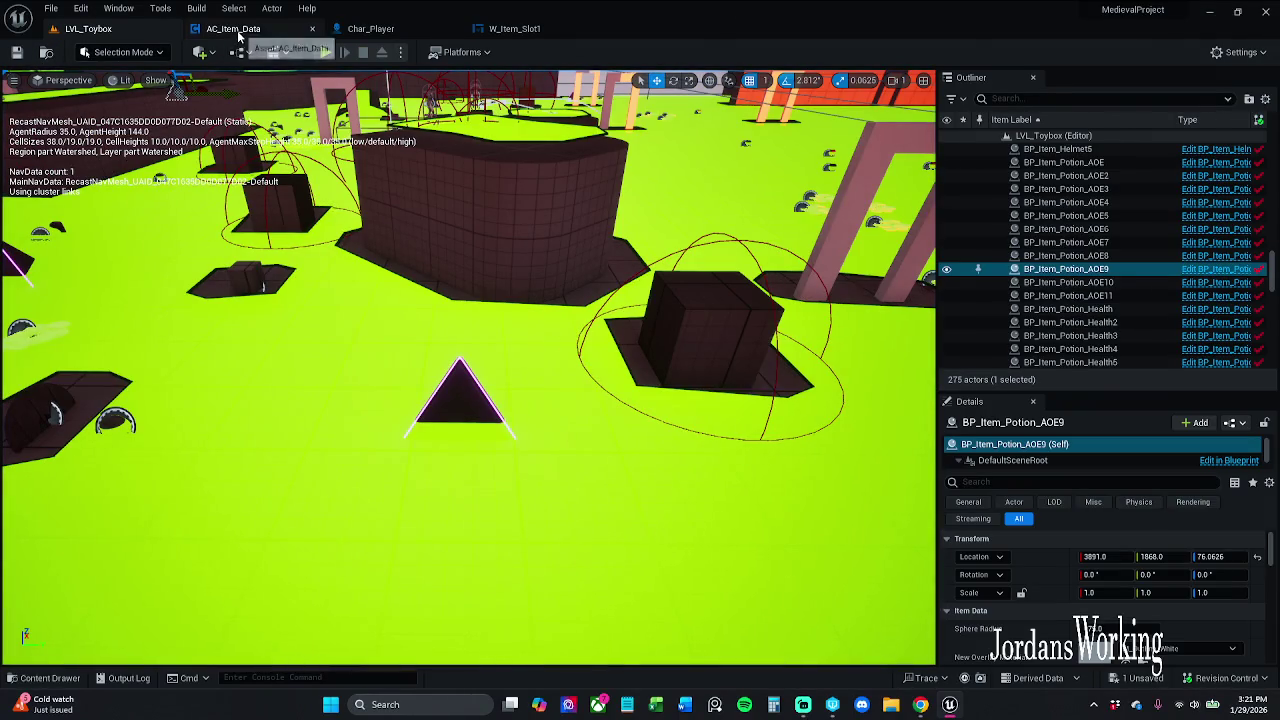
# Step: Review the Char_Player graph and W_Item_Slot1's SetText quantity logic, then return to AC_Item_Data
pyautogui.click(238, 32)
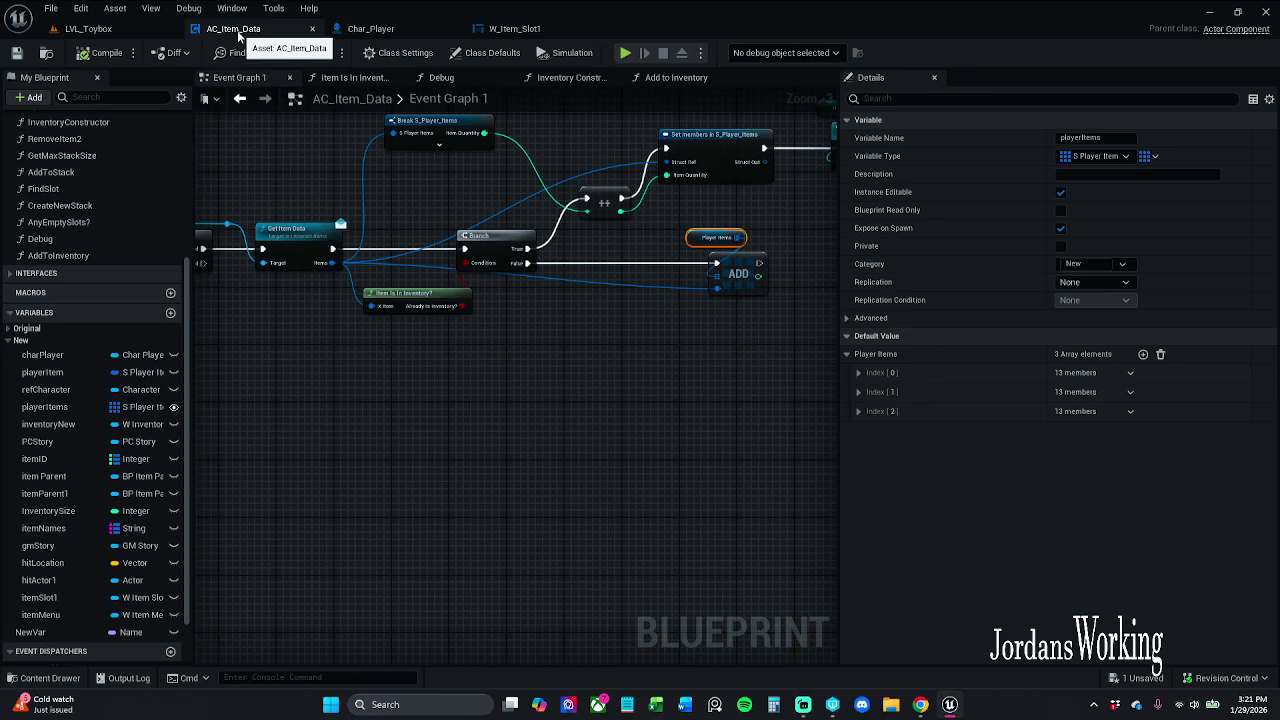
pyautogui.click(392, 35)
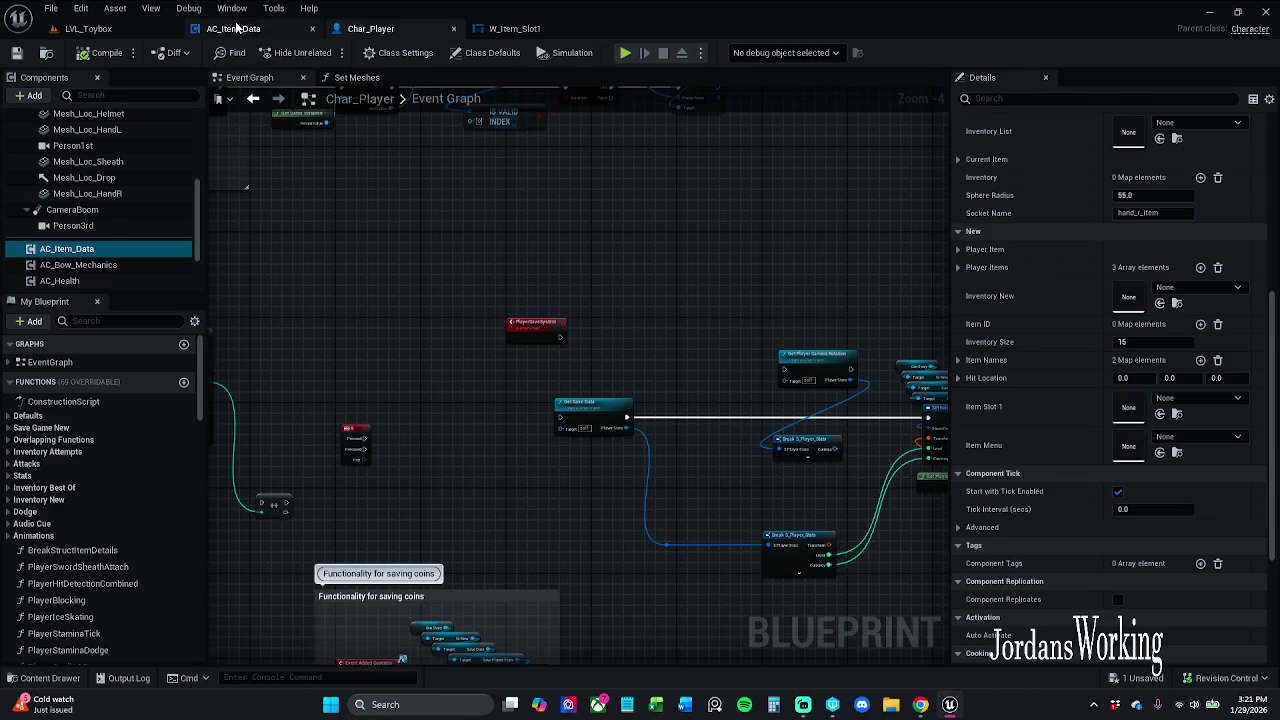
pyautogui.click(236, 30)
pyautogui.click(566, 30)
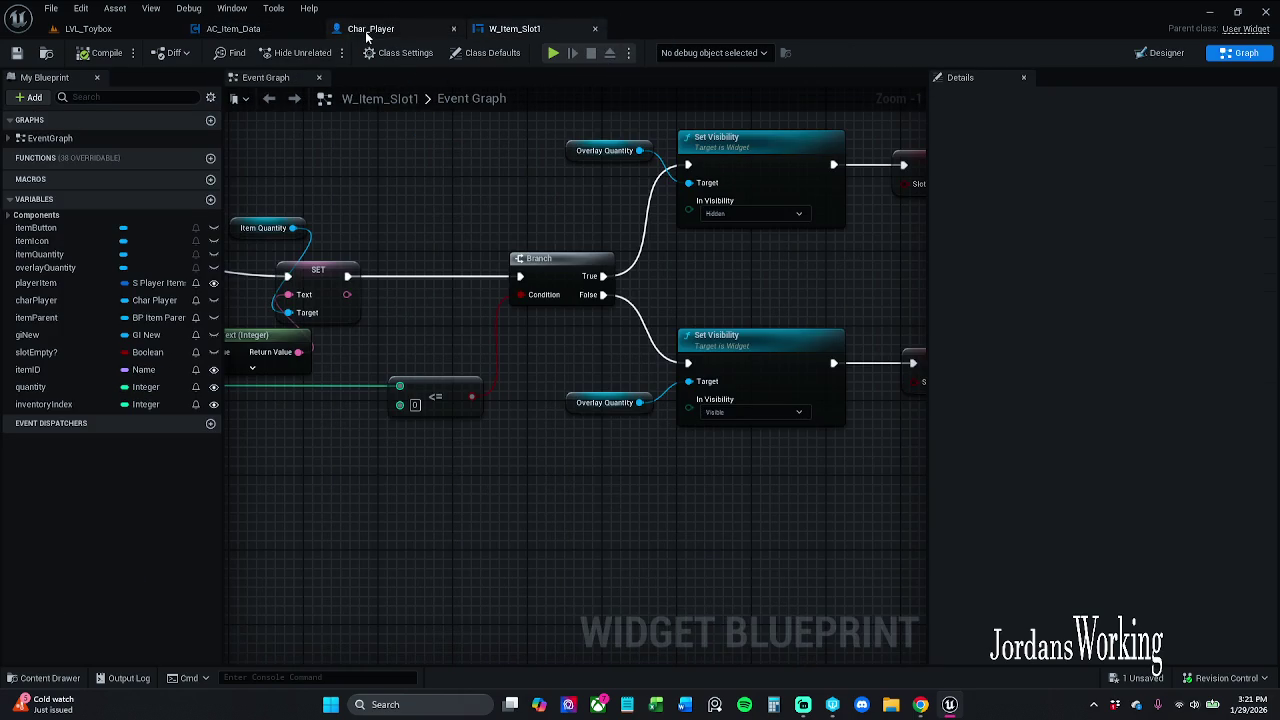
pyautogui.moveTo(385, 147)
pyautogui.mouseDown()
pyautogui.moveTo(486, 183)
pyautogui.moveTo(533, 159)
pyautogui.moveTo(477, 185)
pyautogui.mouseUp()
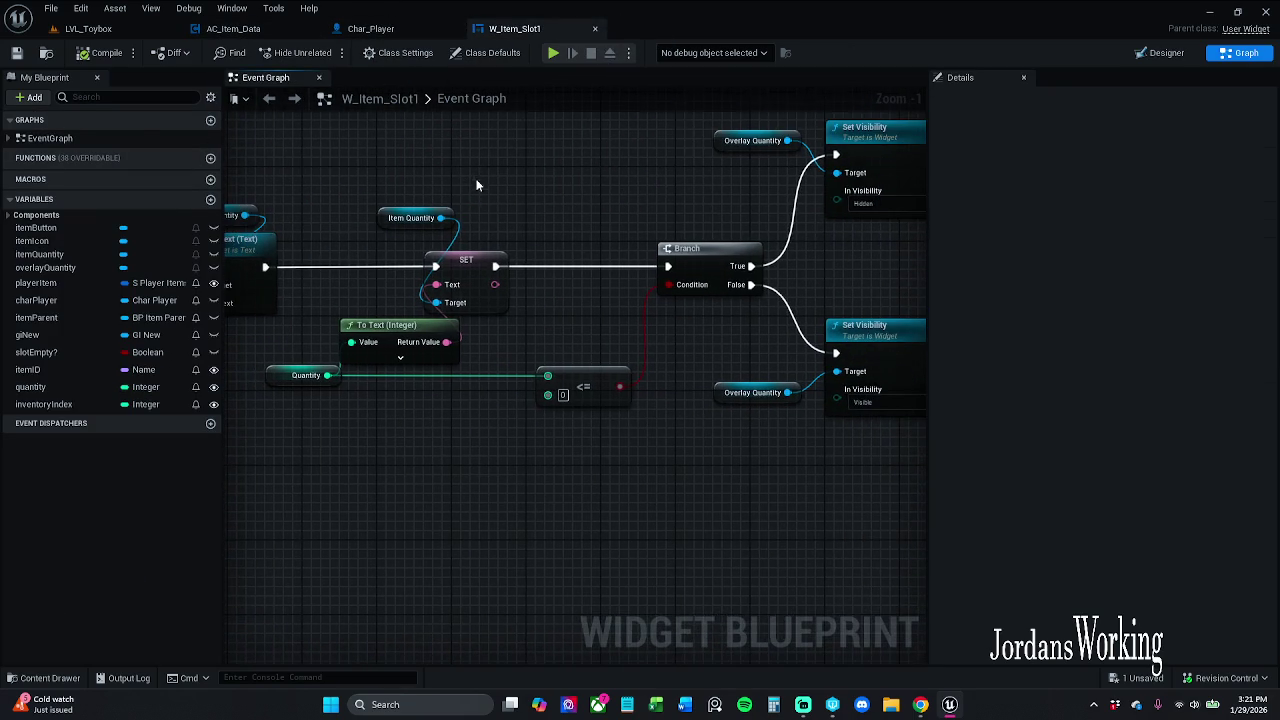
pyautogui.click(372, 28)
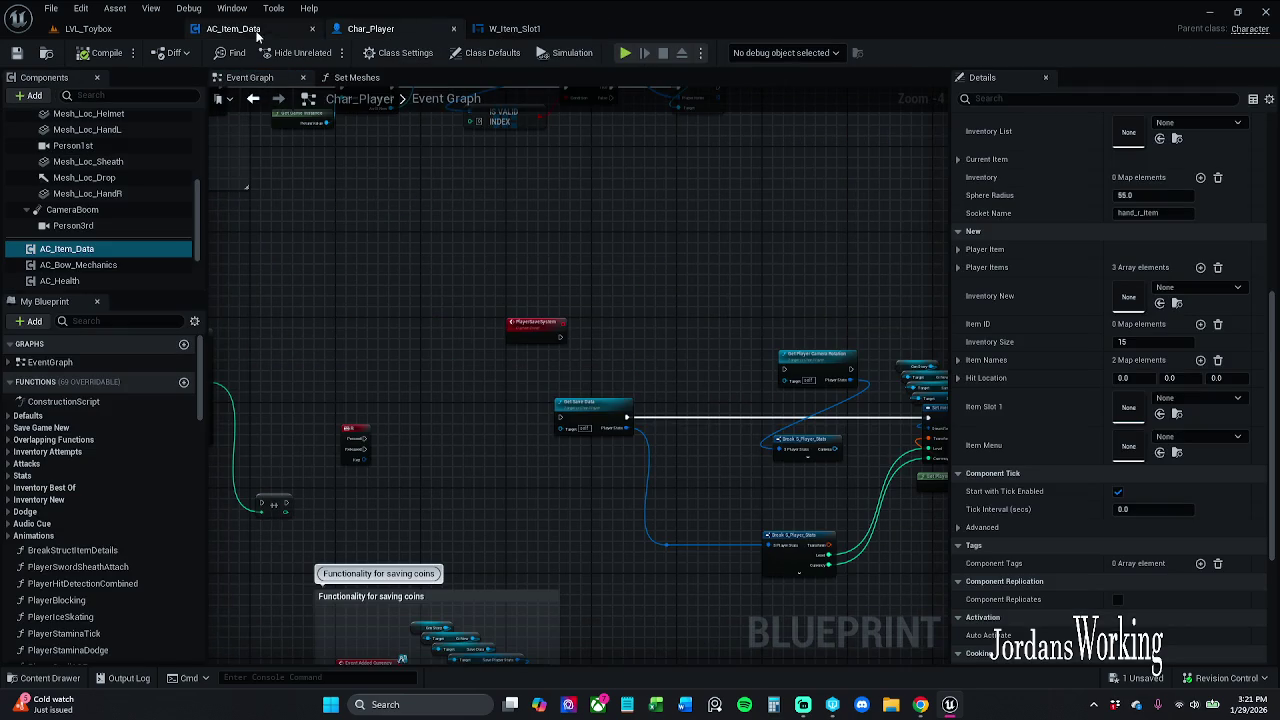
pyautogui.click(257, 32)
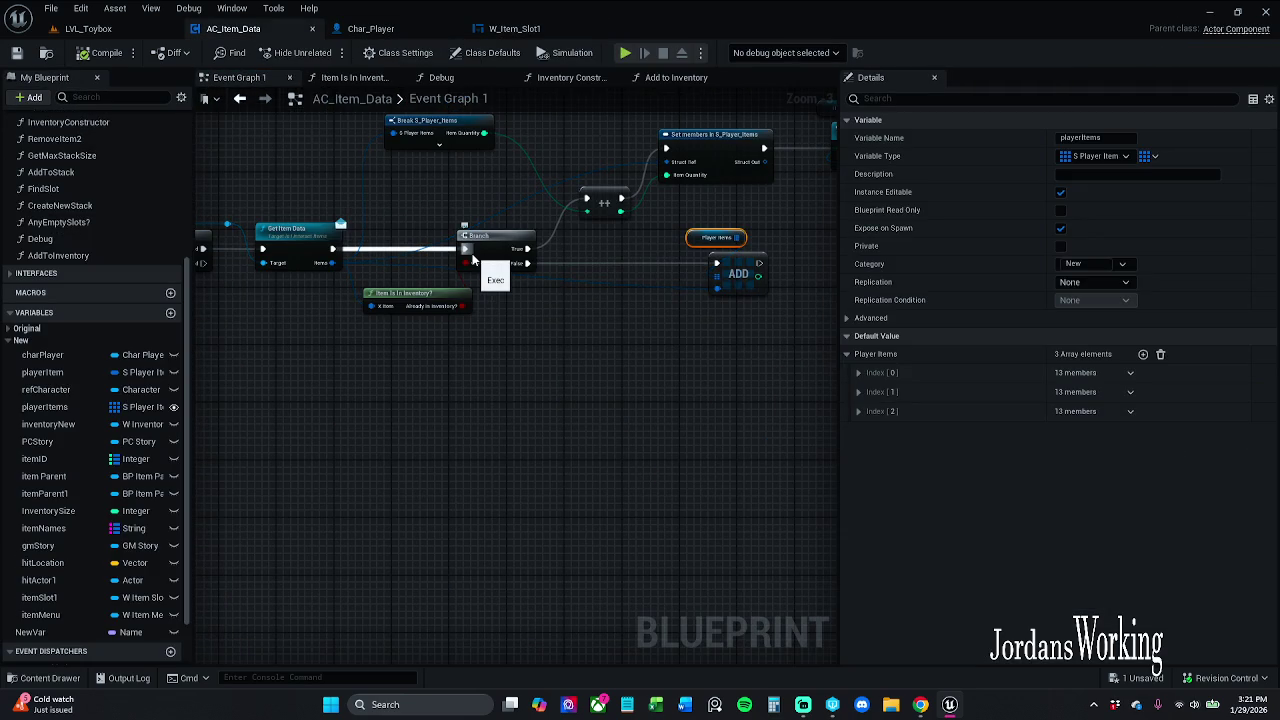
# Step: Move ADD and Player Items lower right, add reroute points on the blue item wire, and straighten them
pyautogui.moveTo(655, 316)
pyautogui.mouseDown()
pyautogui.moveTo(794, 243)
pyautogui.moveTo(762, 330)
pyautogui.moveTo(768, 353)
pyautogui.mouseUp()
pyautogui.click(521, 308)
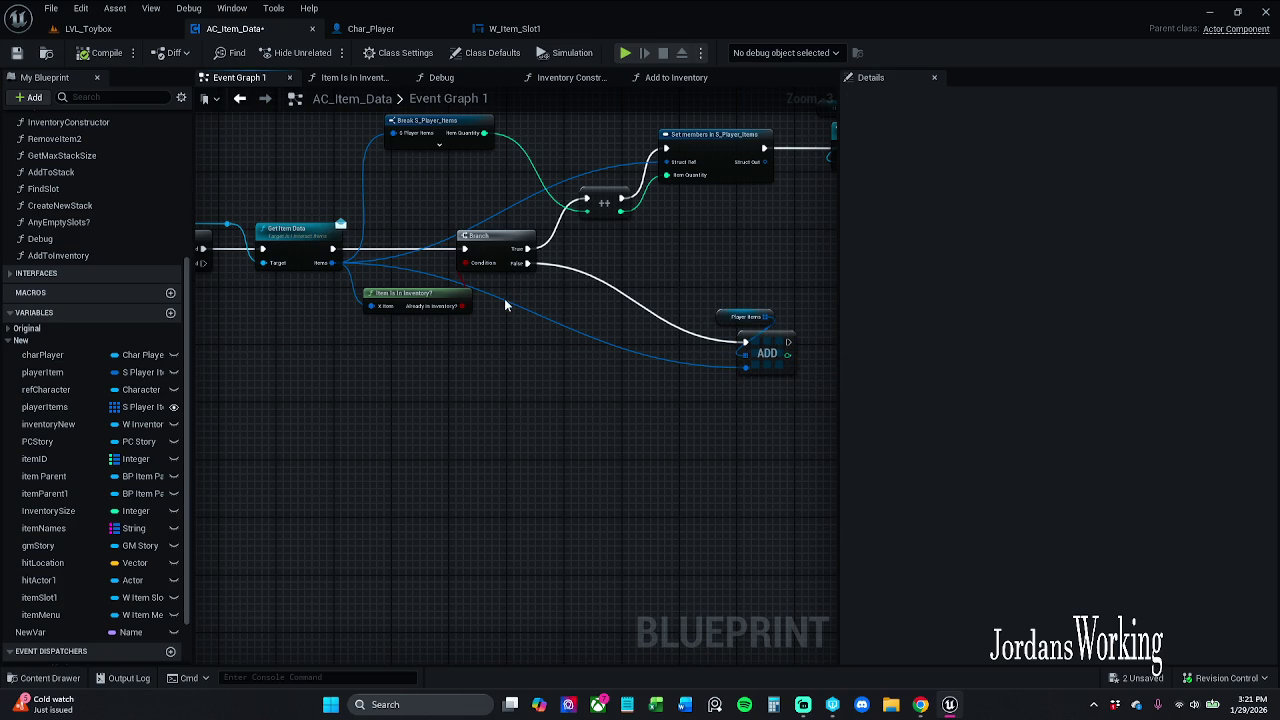
pyautogui.doubleClick(494, 286)
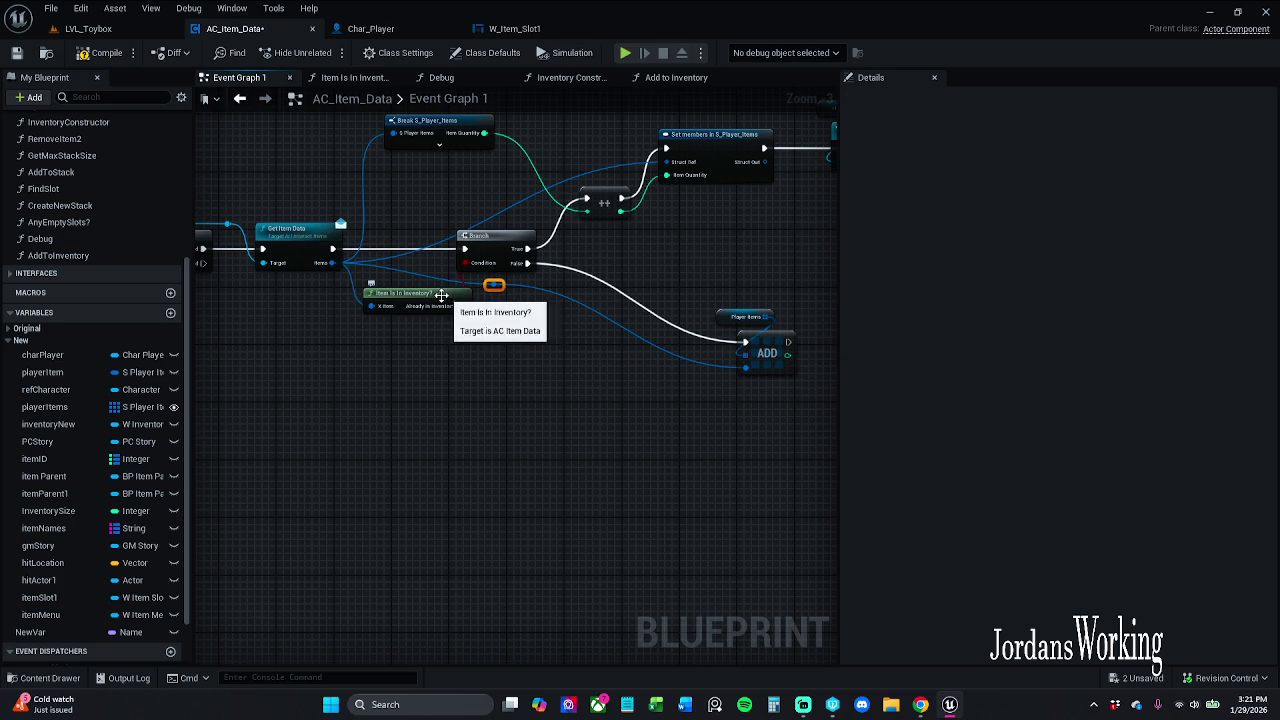
pyautogui.moveTo(440, 296); pyautogui.dragTo(429, 326)
pyautogui.moveTo(494, 289)
pyautogui.mouseDown()
pyautogui.moveTo(505, 305)
pyautogui.moveTo(423, 281)
pyautogui.moveTo(373, 288)
pyautogui.mouseUp()
pyautogui.press('Escape')
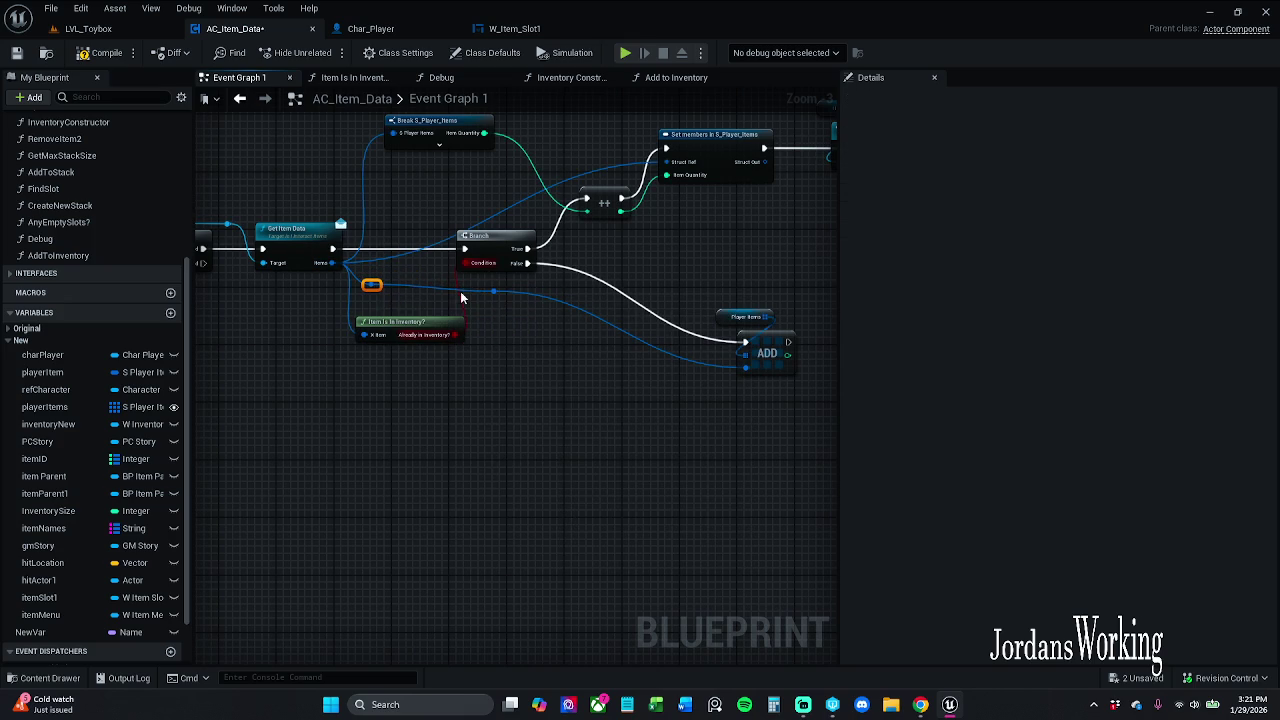
pyautogui.press('q')
pyautogui.click(578, 367)
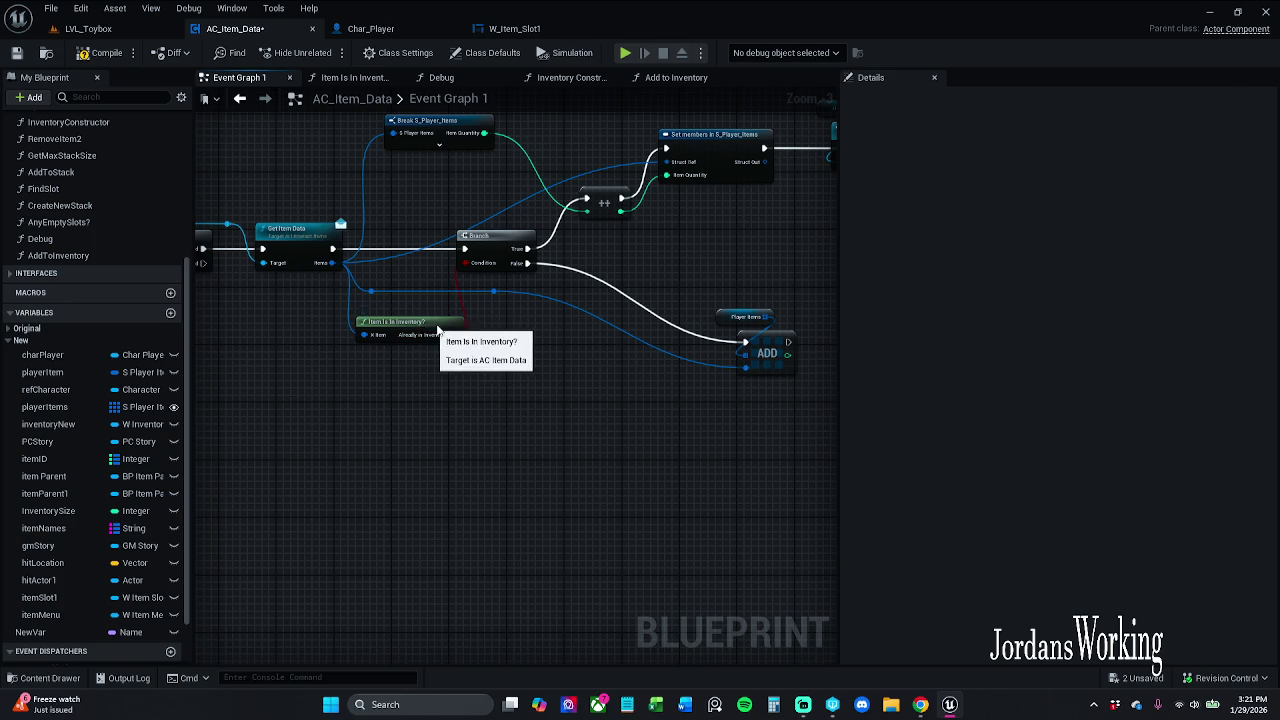
# Step: Add an expanded Break S_Player_Items node from the item reroute point
pyautogui.moveTo(428, 334); pyautogui.dragTo(442, 334)
pyautogui.moveTo(494, 296)
pyautogui.mouseDown()
pyautogui.moveTo(514, 354)
pyautogui.moveTo(547, 383)
pyautogui.mouseUp()
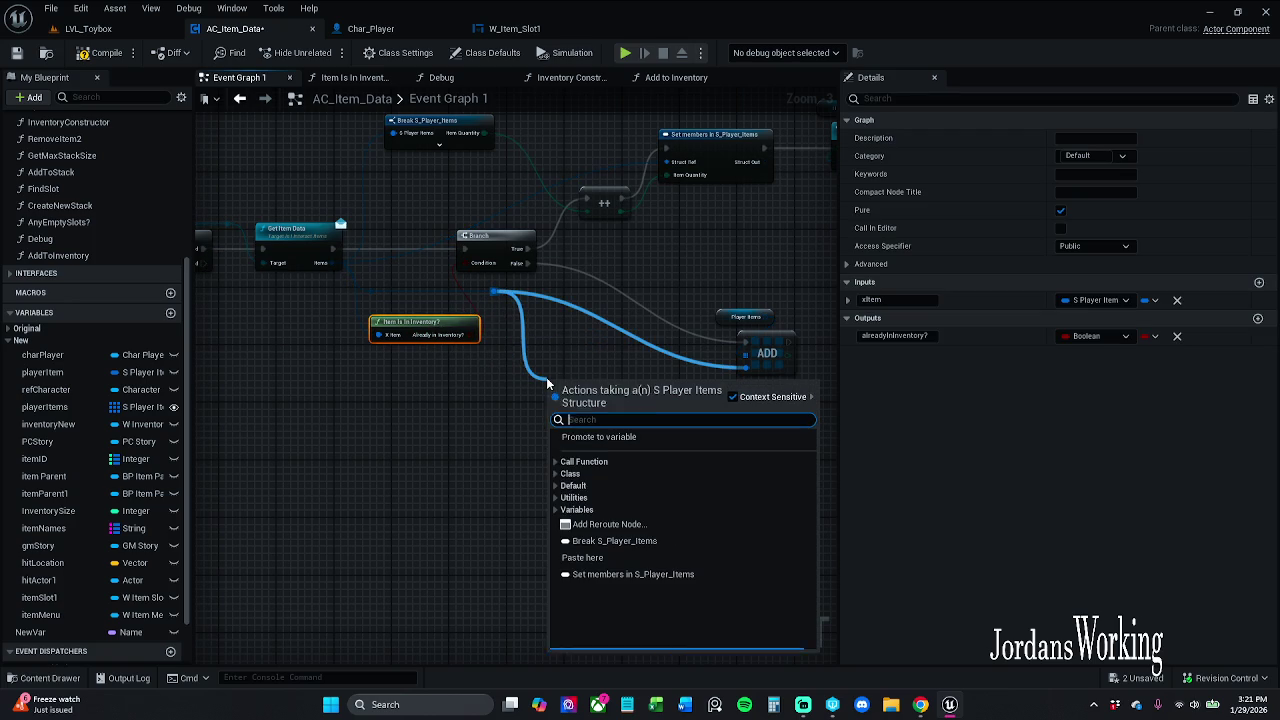
pyautogui.write('bre')
pyautogui.press('Return')
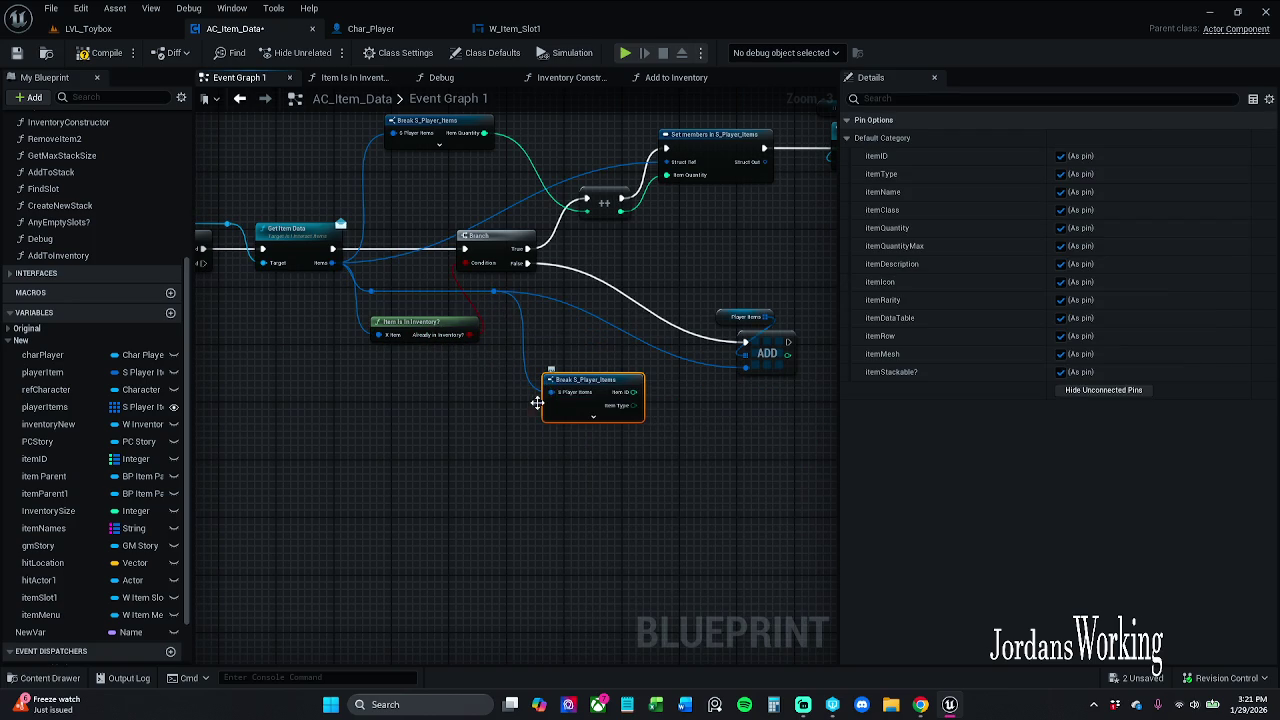
pyautogui.click(594, 415)
pyautogui.moveTo(594, 415); pyautogui.dragTo(375, 454)
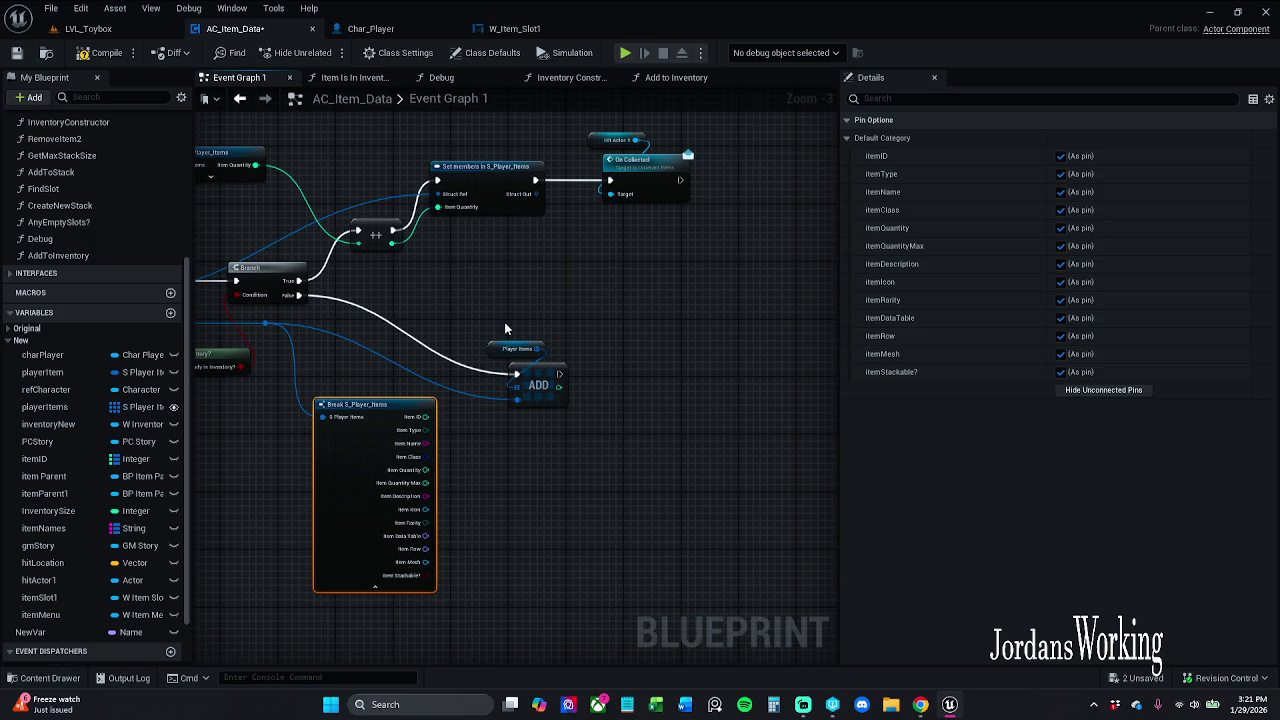
pyautogui.moveTo(486, 322); pyautogui.dragTo(586, 408)
pyautogui.click(520, 480)
pyautogui.moveTo(430, 500); pyautogui.dragTo(430, 385)
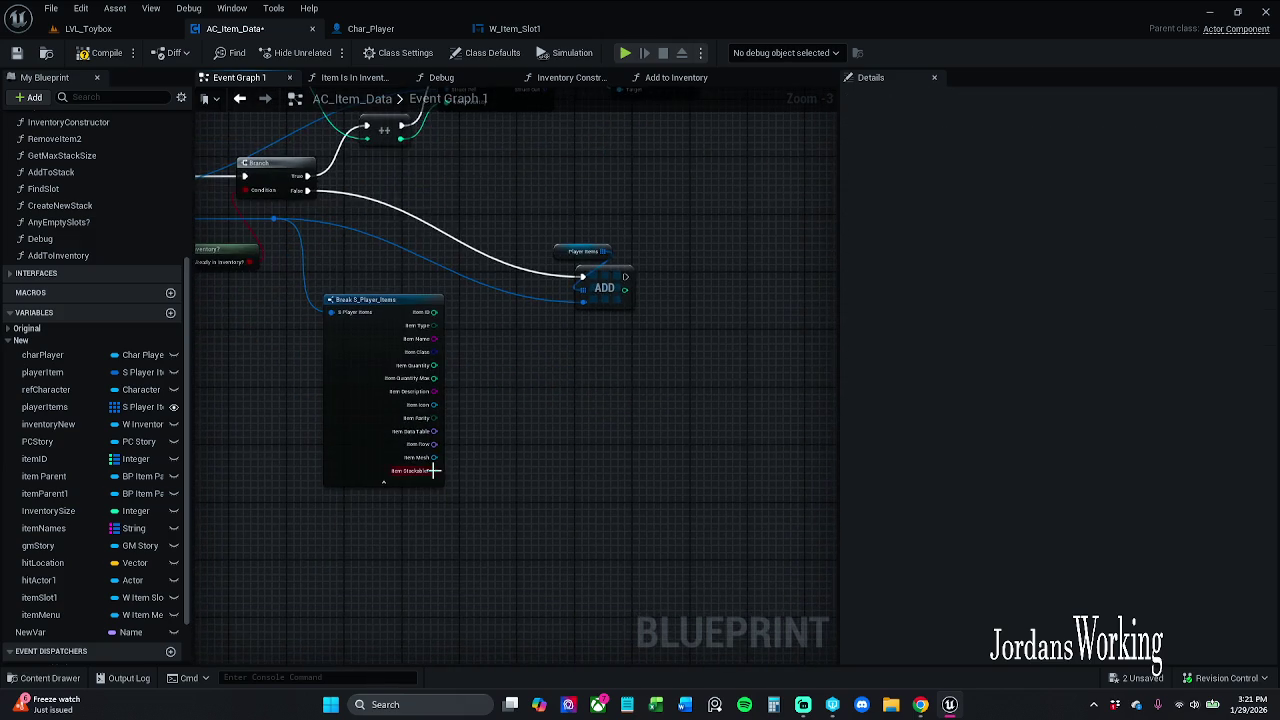
pyautogui.scroll(2, 380, 390)
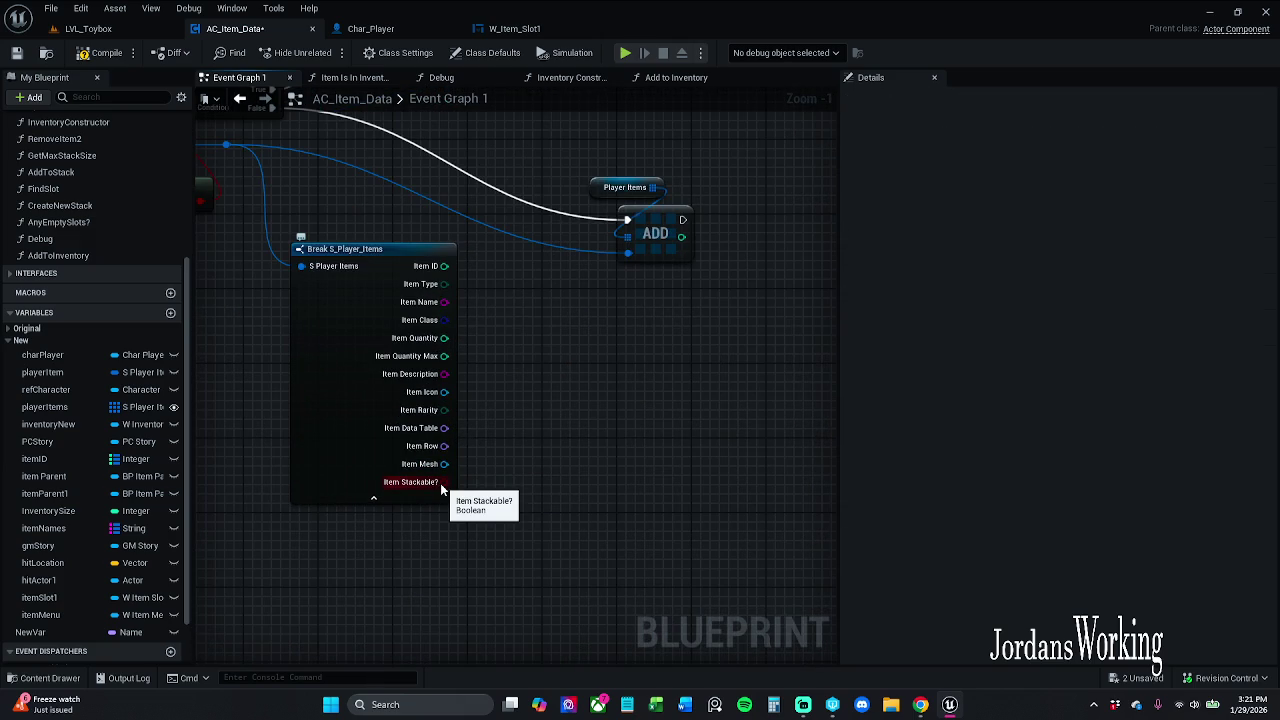
# Step: Drive a new Branch from Item Stackable? and route the first Branch's False output into it
pyautogui.moveTo(441, 488); pyautogui.dragTo(545, 300)
pyautogui.moveTo(434, 222); pyautogui.dragTo(557, 305)
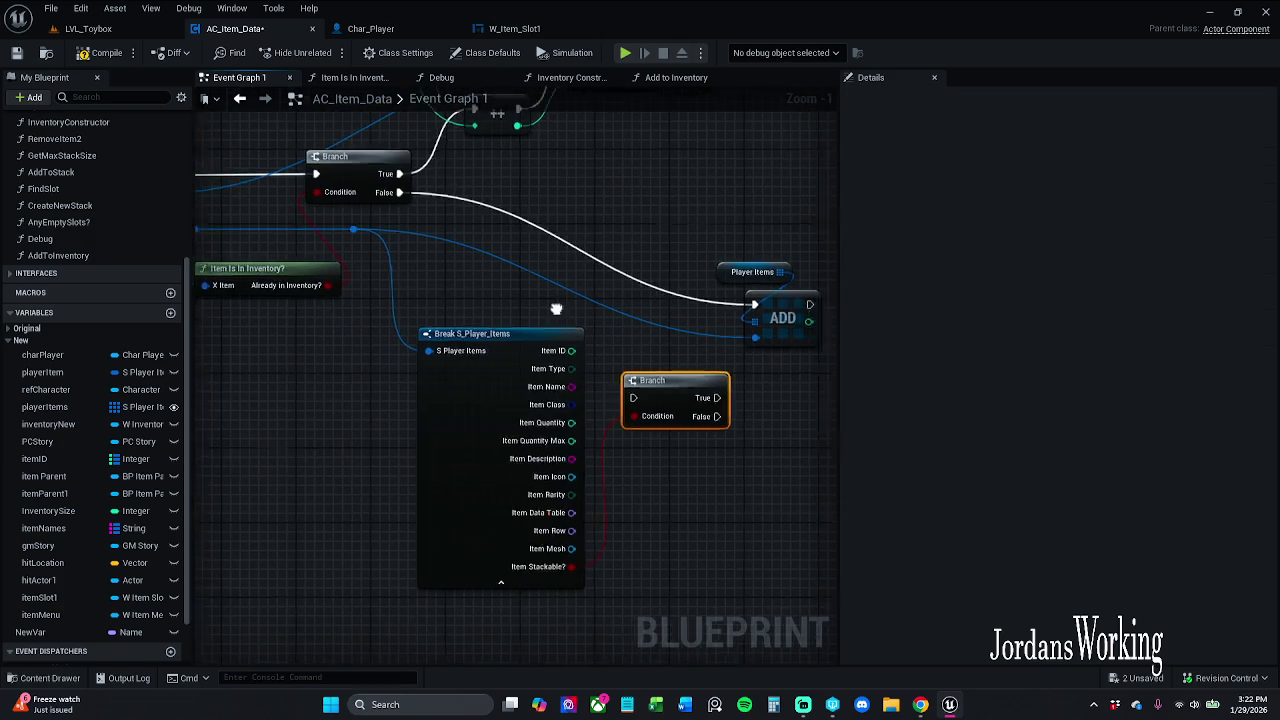
pyautogui.moveTo(437, 203)
pyautogui.mouseDown()
pyautogui.moveTo(586, 309)
pyautogui.moveTo(651, 404)
pyautogui.mouseUp()
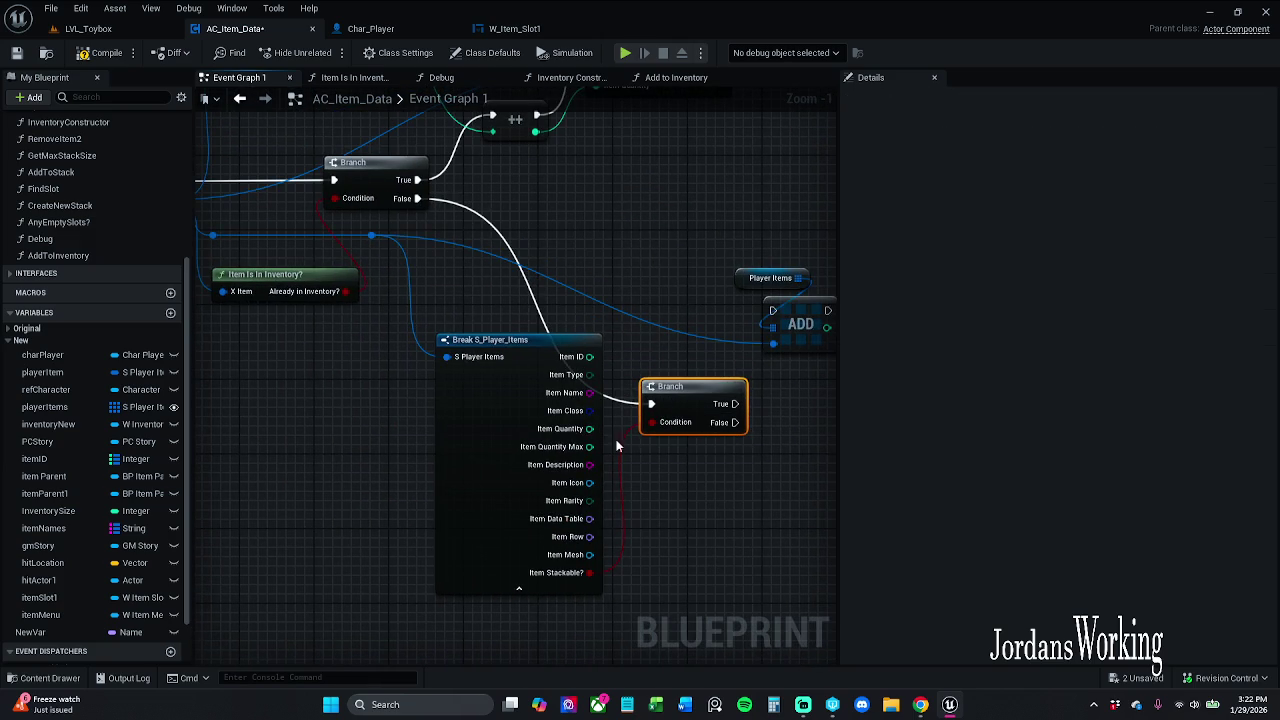
pyautogui.click(539, 591)
pyautogui.moveTo(522, 366); pyautogui.dragTo(465, 385)
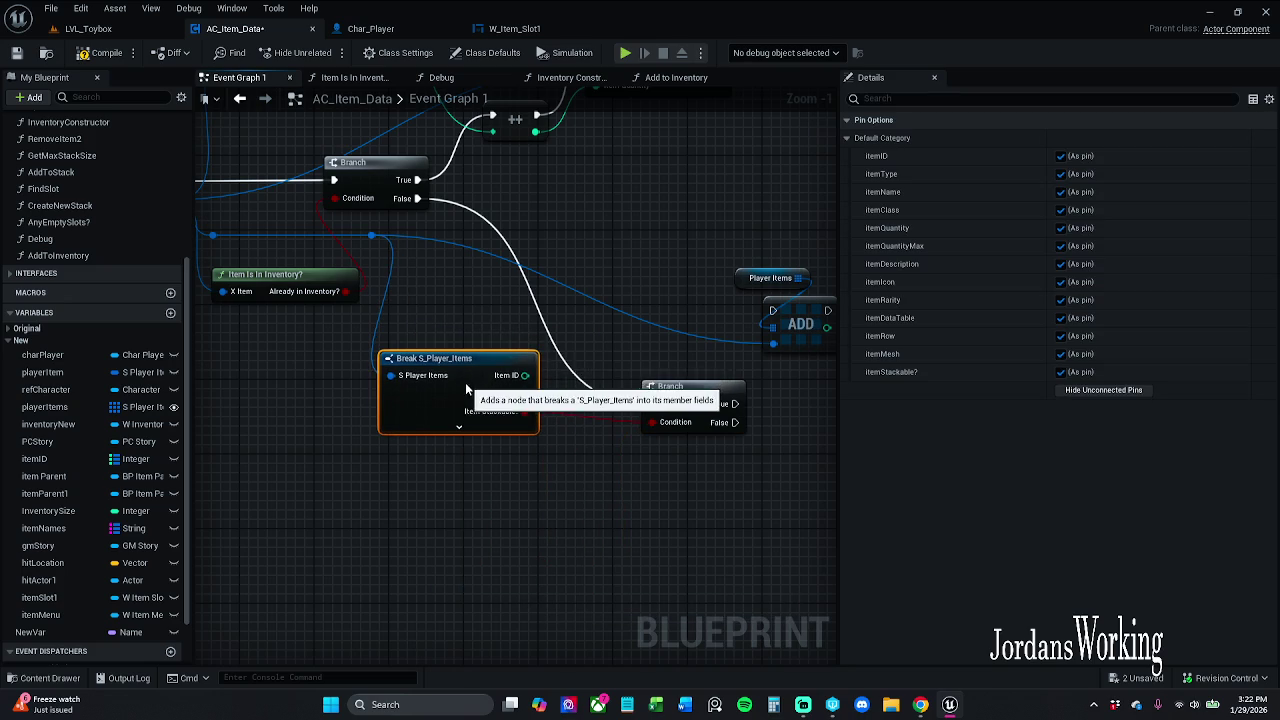
pyautogui.moveTo(515, 316); pyautogui.dragTo(456, 291)
pyautogui.moveTo(626, 366); pyautogui.dragTo(587, 225)
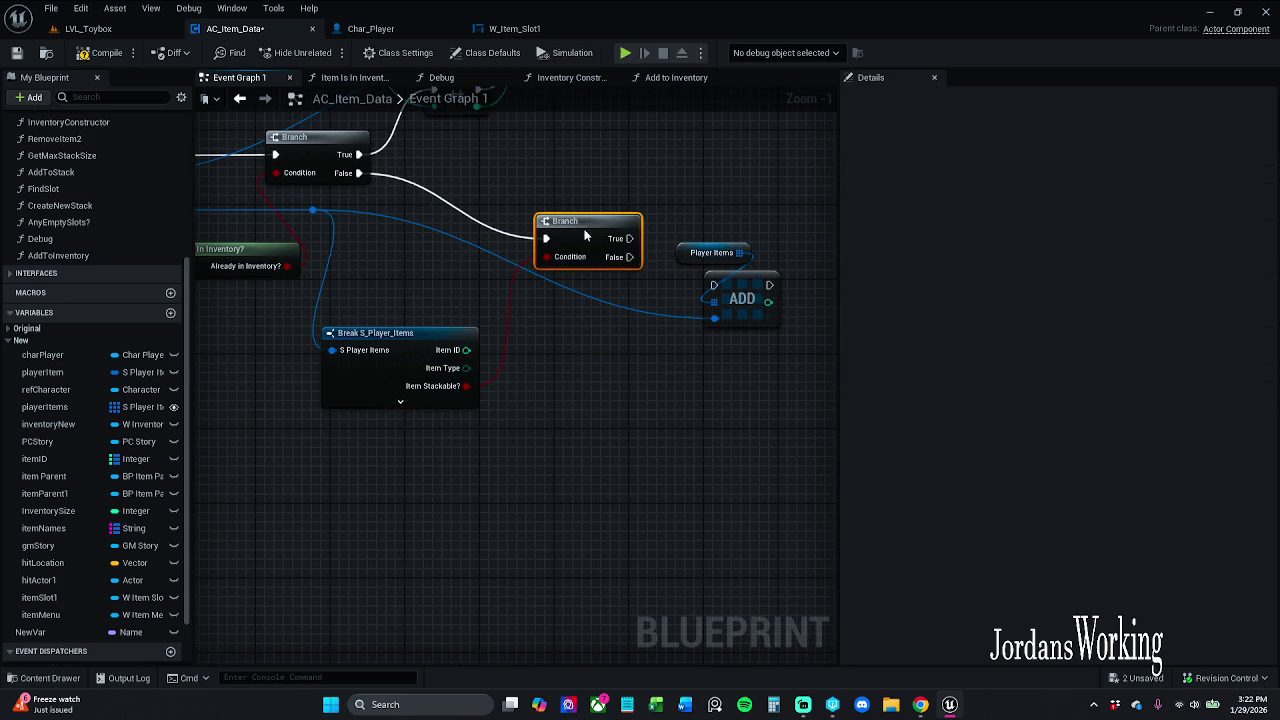
pyautogui.moveTo(418, 360); pyautogui.dragTo(455, 360)
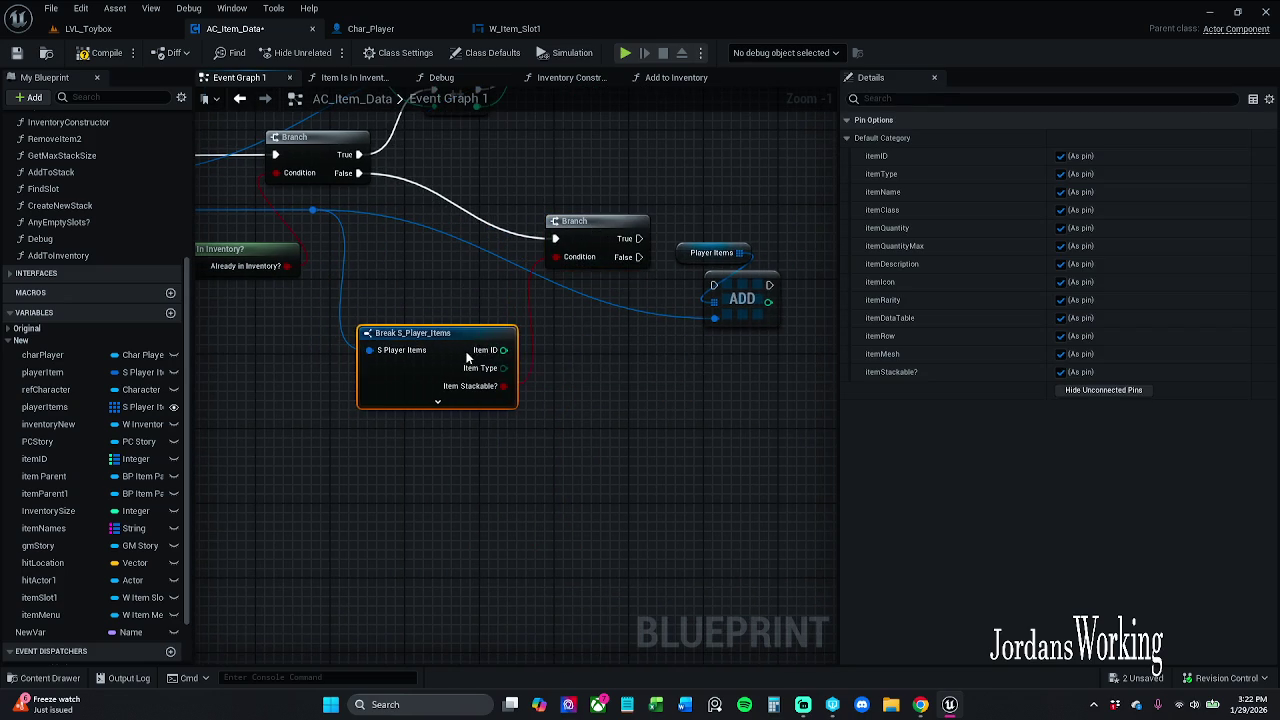
pyautogui.click(600, 348)
pyautogui.moveTo(600, 348); pyautogui.dragTo(508, 361)
# Step: Connect the new Branch's False output to ADD, then open the CreateNewStack function graph
pyautogui.moveTo(575, 248)
pyautogui.mouseDown()
pyautogui.moveTo(662, 288)
pyautogui.moveTo(703, 377)
pyautogui.moveTo(676, 318)
pyautogui.moveTo(695, 355)
pyautogui.mouseUp()
pyautogui.moveTo(557, 270)
pyautogui.mouseDown()
pyautogui.moveTo(641, 335)
pyautogui.moveTo(668, 332)
pyautogui.moveTo(652, 344)
pyautogui.moveTo(657, 331)
pyautogui.mouseUp()
pyautogui.click(651, 300)
pyautogui.scroll(-5, 665, 345)
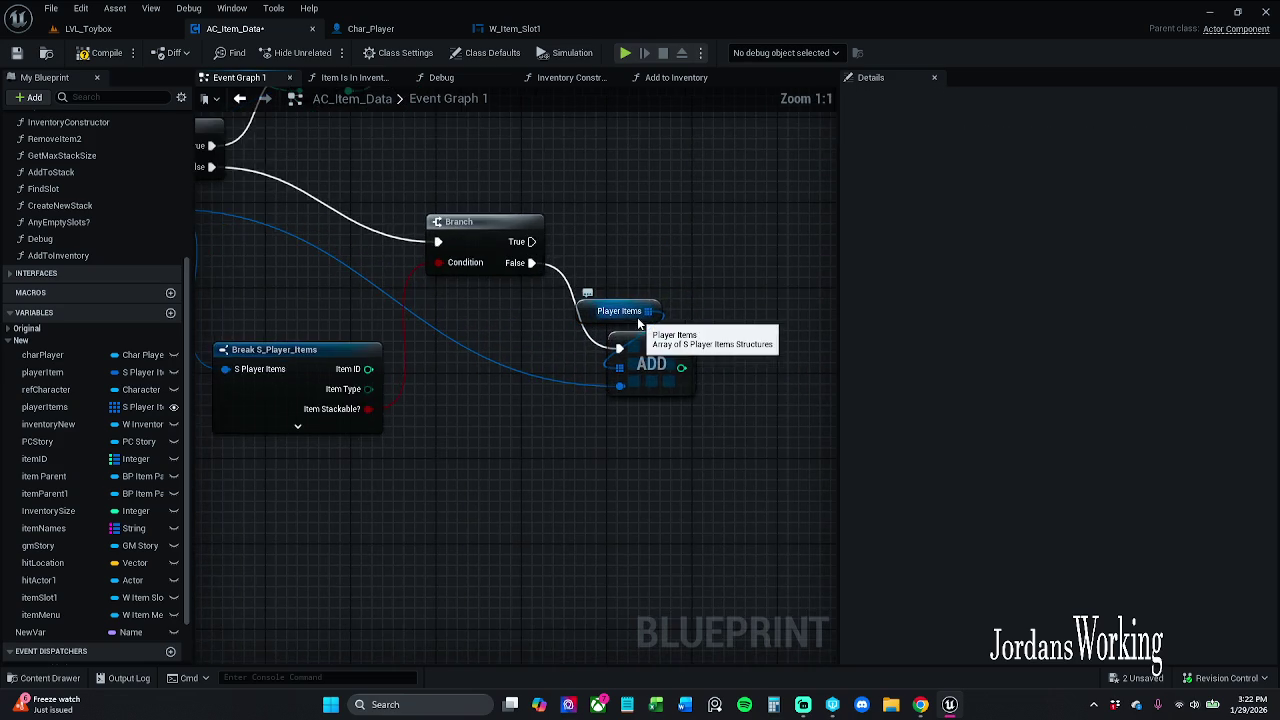
pyautogui.scroll(4, 606, 288)
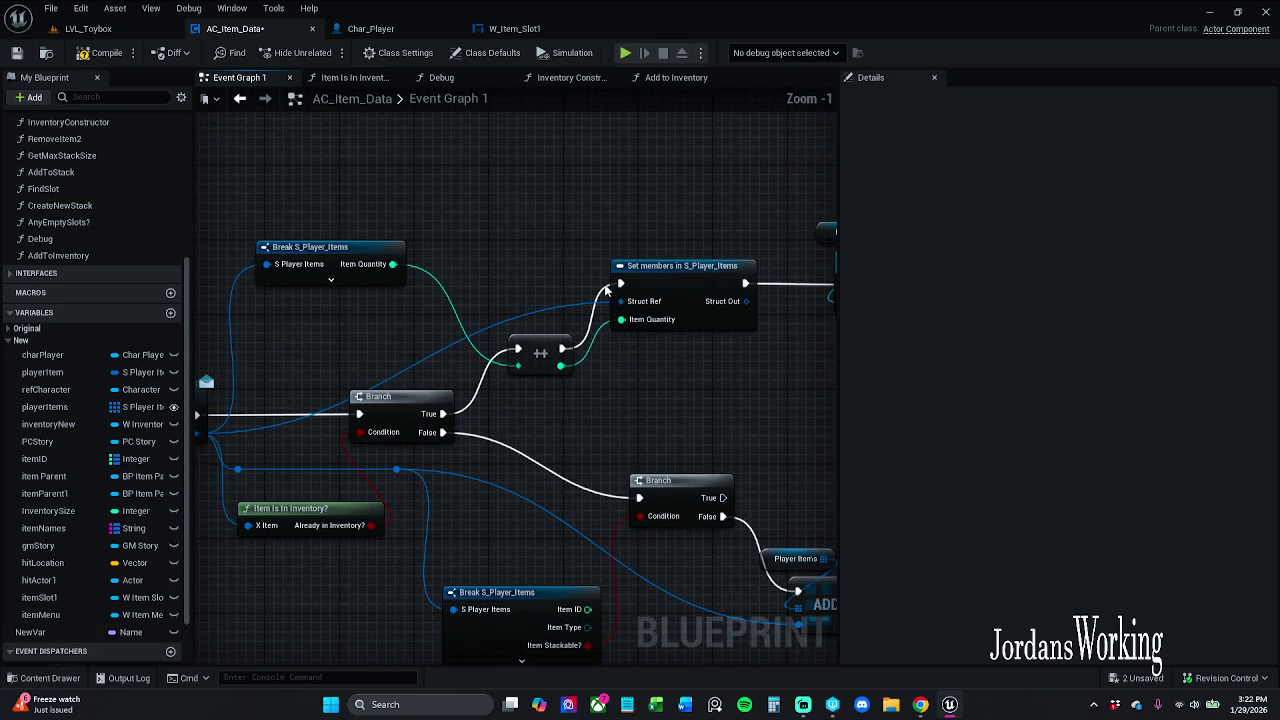
pyautogui.moveTo(651, 338); pyautogui.dragTo(532, 237)
pyautogui.scroll(-2, 532, 237)
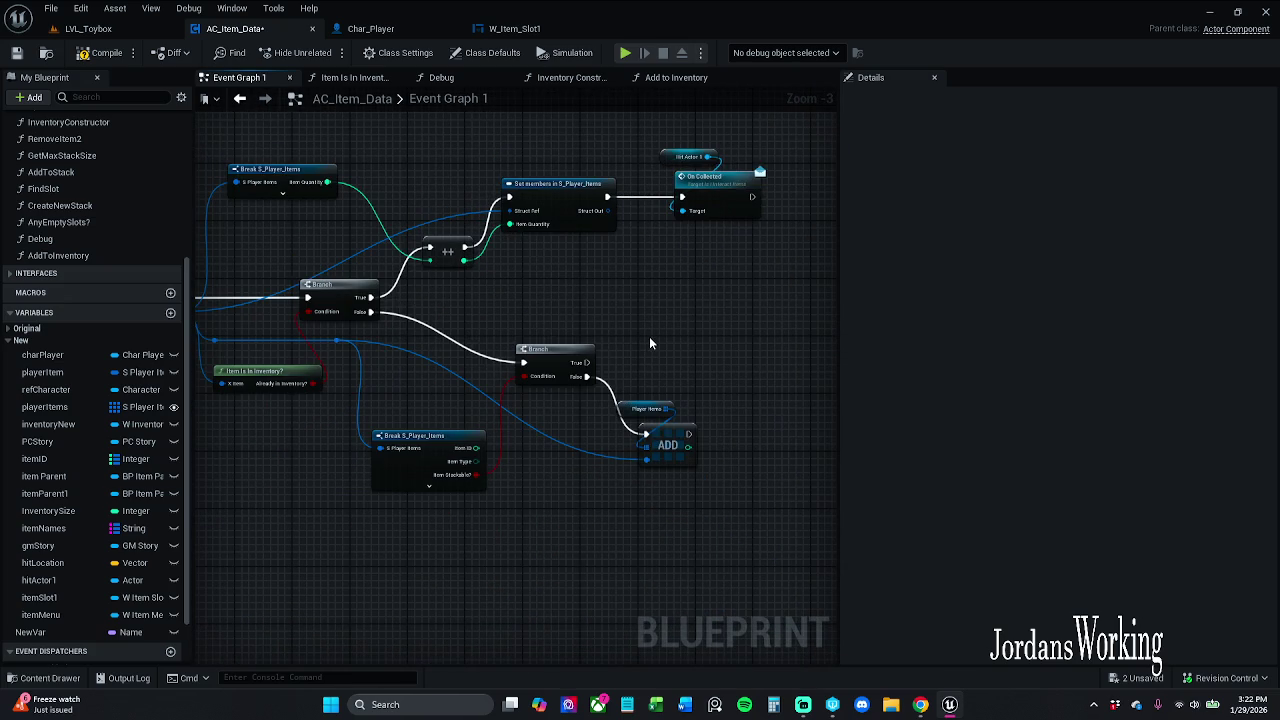
pyautogui.moveTo(626, 324)
pyautogui.mouseDown()
pyautogui.moveTo(660, 289)
pyautogui.moveTo(716, 297)
pyautogui.moveTo(616, 327)
pyautogui.mouseUp()
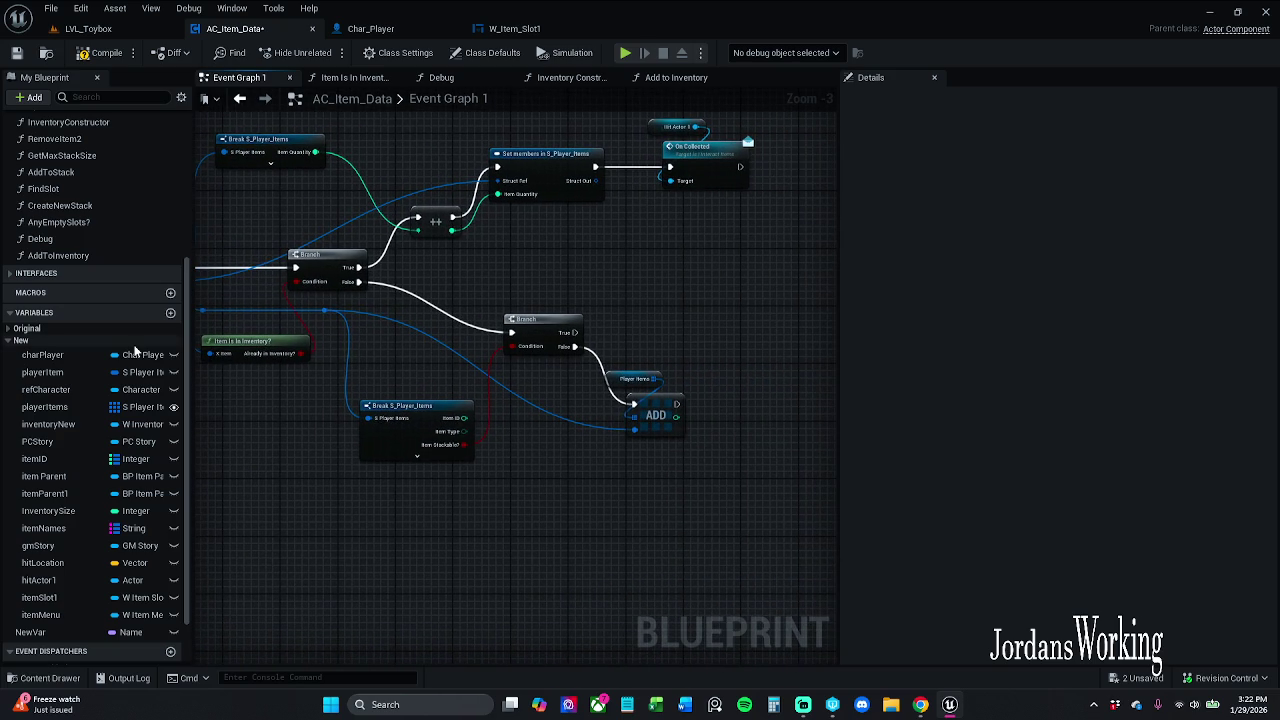
pyautogui.doubleClick(73, 206)
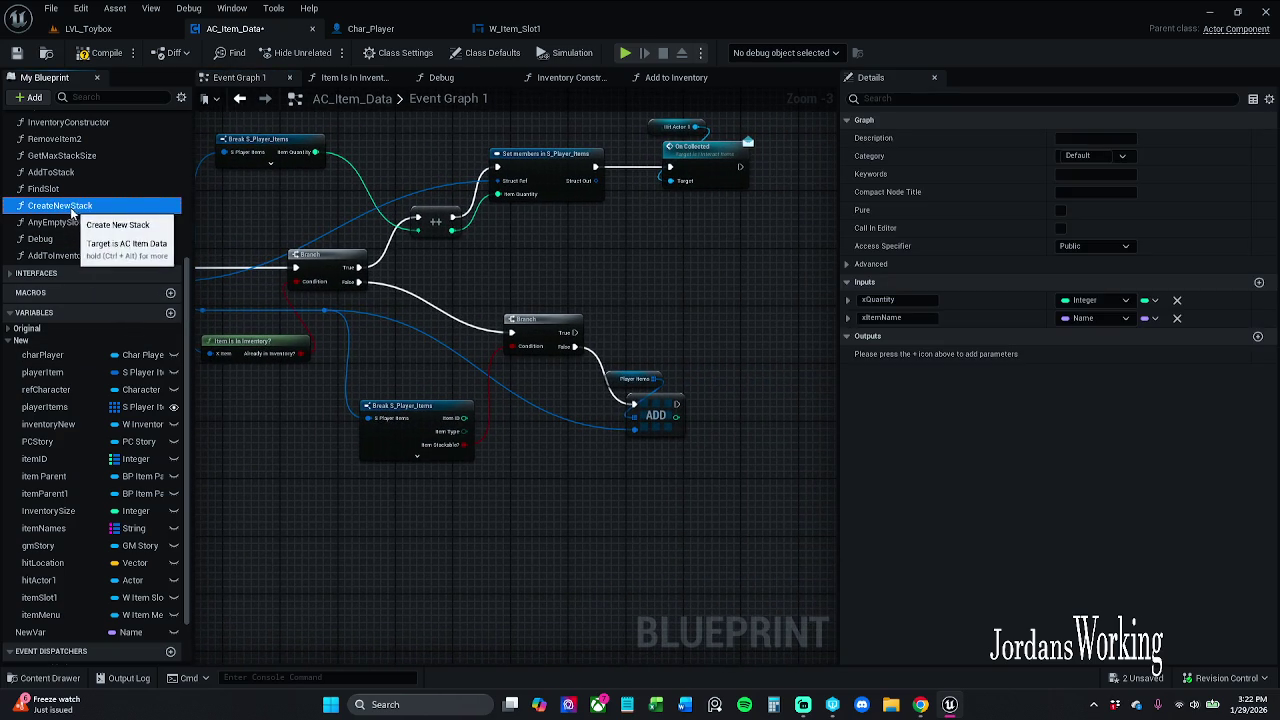
# Step: Inspect the Create New Stack function's inputs, then go back to Event Graph 1
pyautogui.moveTo(662, 249)
pyautogui.mouseDown()
pyautogui.moveTo(640, 225)
pyautogui.moveTo(672, 185)
pyautogui.moveTo(651, 196)
pyautogui.mouseUp()
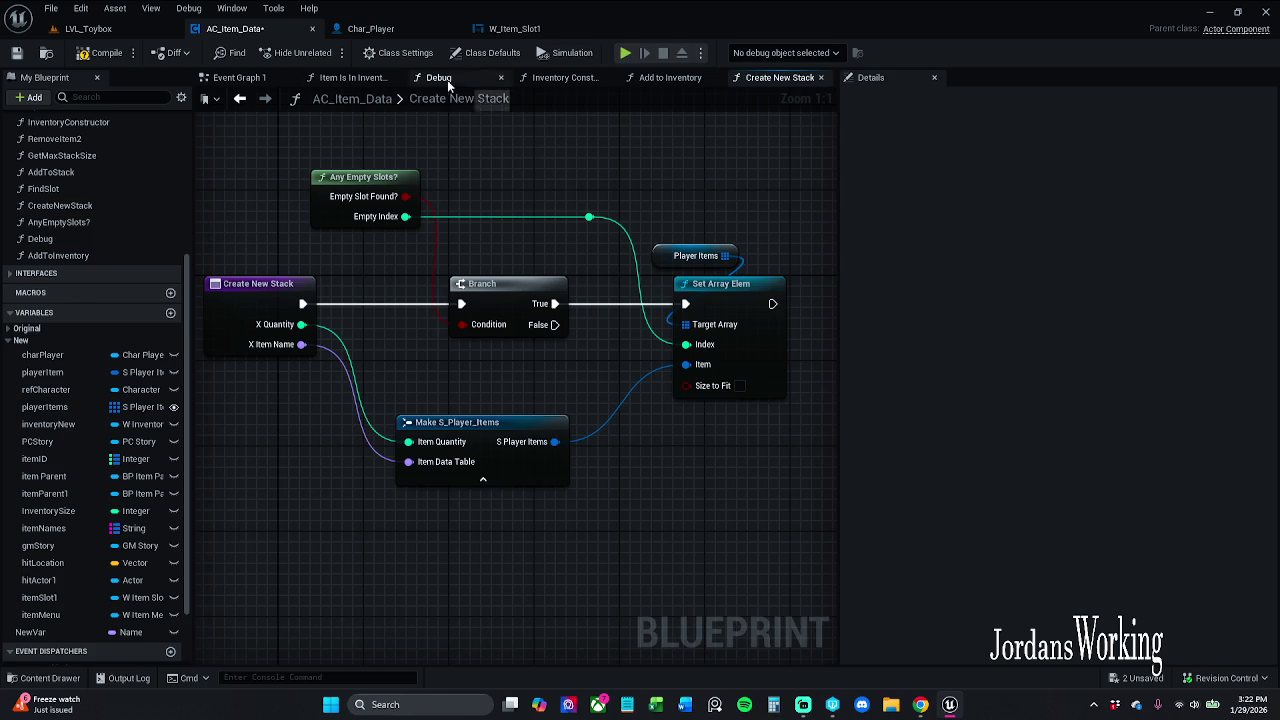
pyautogui.click(238, 316)
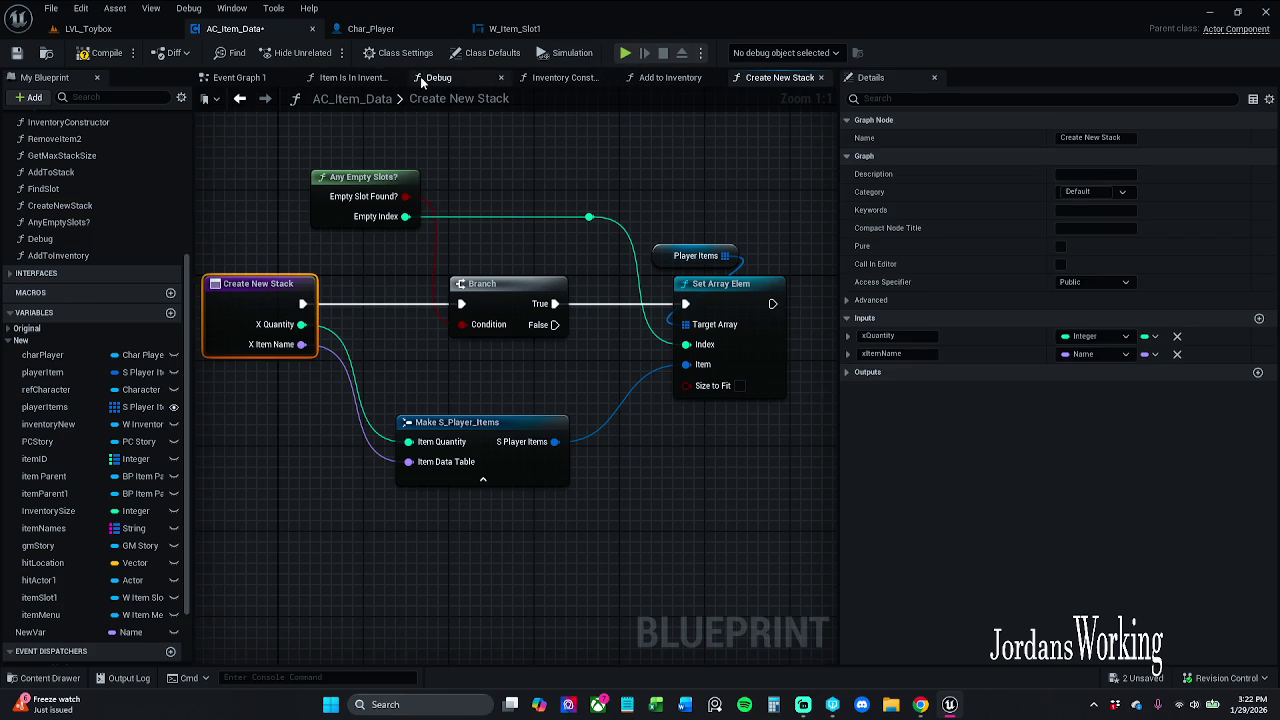
pyautogui.click(229, 80)
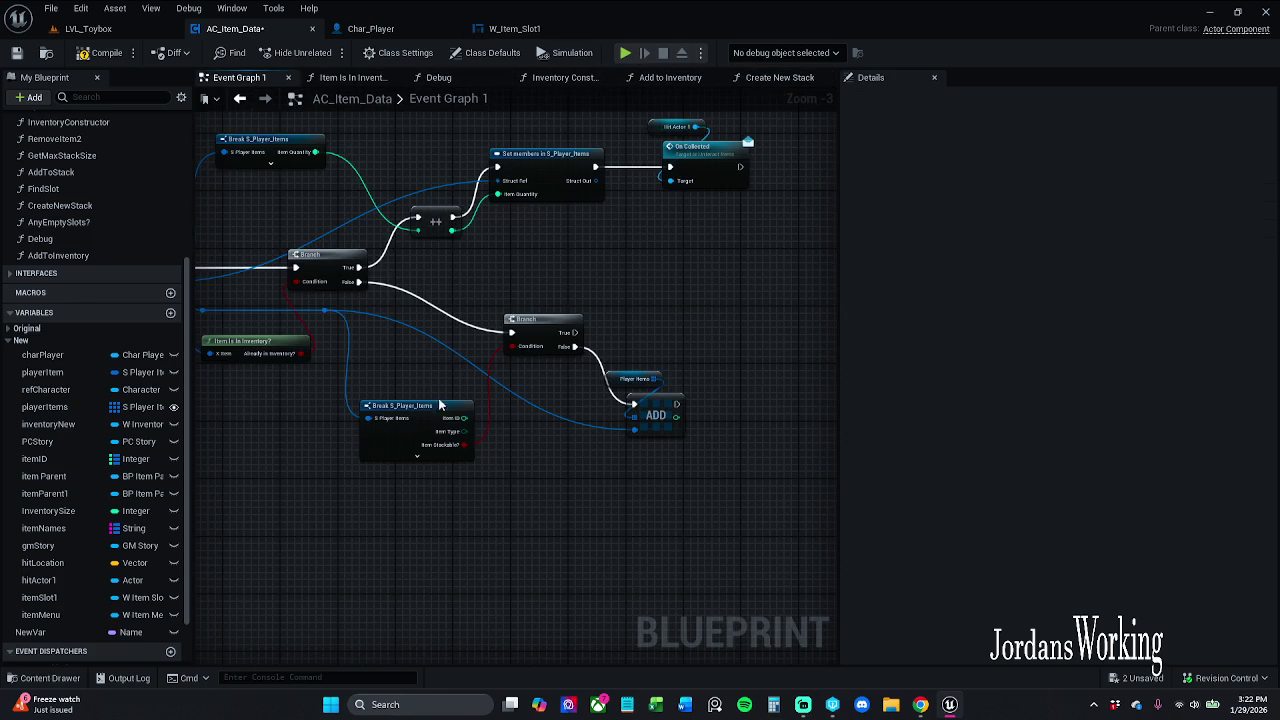
# Step: Shift the Player Items and ADD nodes down and to the left
pyautogui.click(659, 371)
pyautogui.moveTo(650, 405)
pyautogui.mouseDown()
pyautogui.moveTo(635, 434)
pyautogui.moveTo(667, 458)
pyautogui.mouseUp()
pyautogui.click(690, 377)
pyautogui.moveTo(580, 343); pyautogui.dragTo(709, 330)
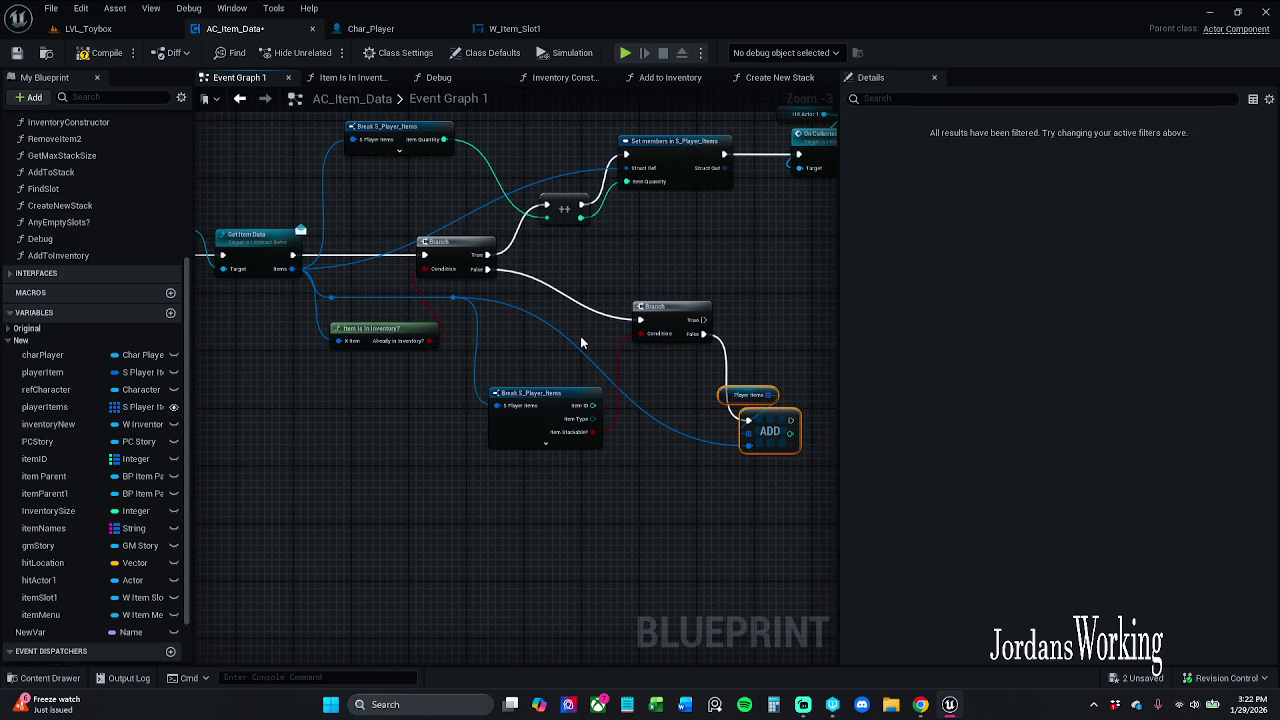
pyautogui.moveTo(580, 343); pyautogui.dragTo(466, 369)
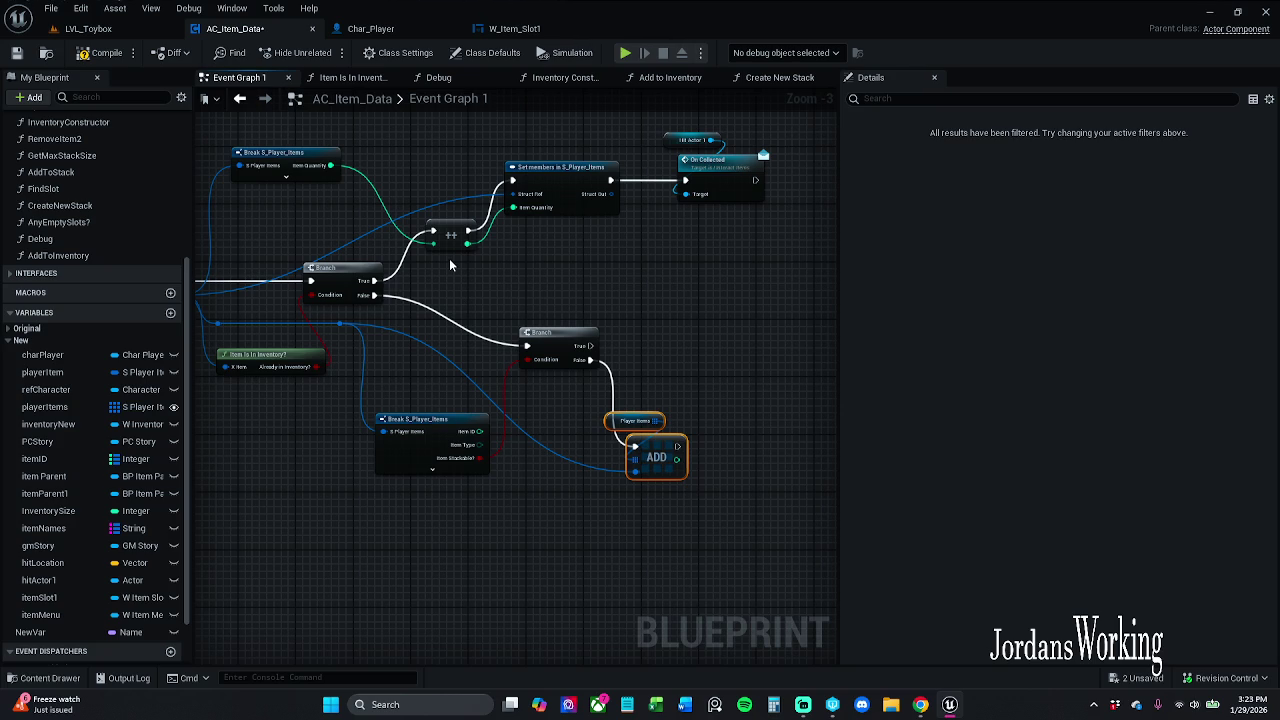
# Step: Nudge the Item Is In Inventory? node down and pull a wire from Already in Inventory?
pyautogui.moveTo(449, 258); pyautogui.dragTo(636, 227)
pyautogui.click(472, 322)
pyautogui.moveTo(472, 322); pyautogui.dragTo(474, 329)
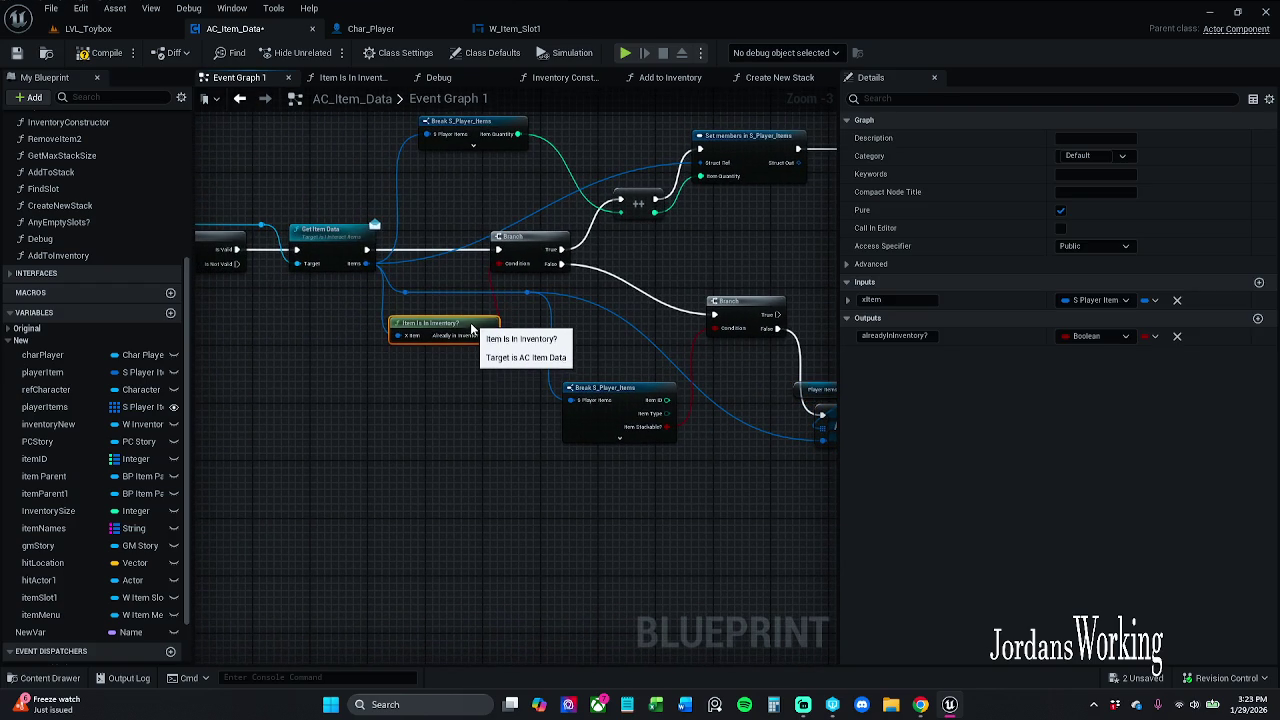
pyautogui.click(441, 383)
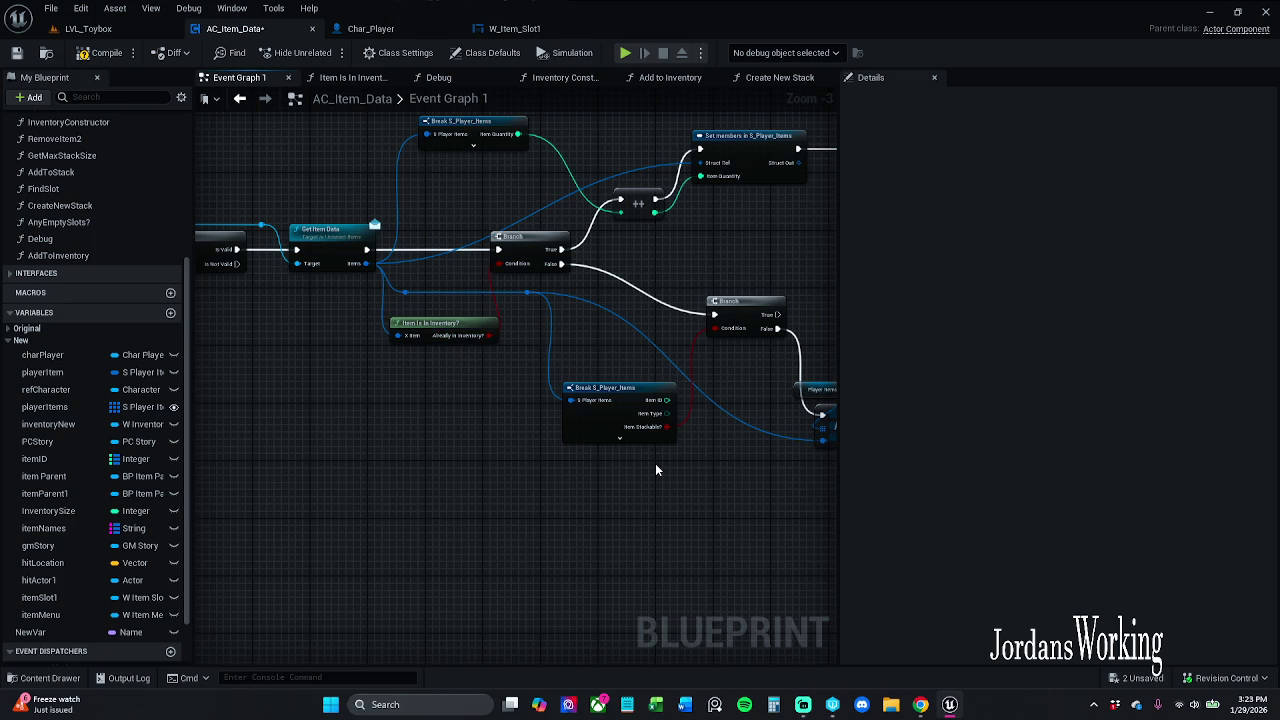
pyautogui.moveTo(670, 471); pyautogui.dragTo(572, 475)
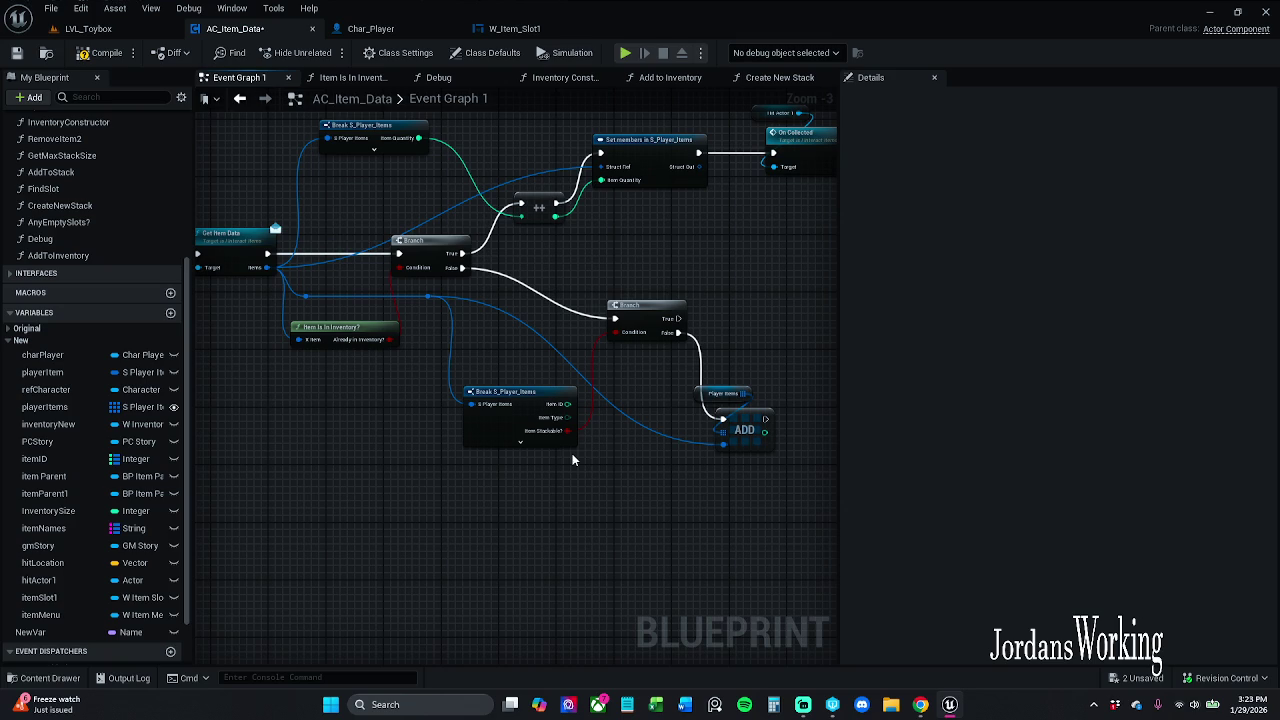
pyautogui.moveTo(490, 437)
pyautogui.mouseDown()
pyautogui.moveTo(552, 417)
pyautogui.moveTo(540, 417)
pyautogui.mouseUp()
pyautogui.moveTo(443, 321); pyautogui.dragTo(454, 352)
# Step: Add an AND Boolean node, wire it to the first Branch's Condition, and move Break S_Player_Items lower left
pyautogui.write('and')
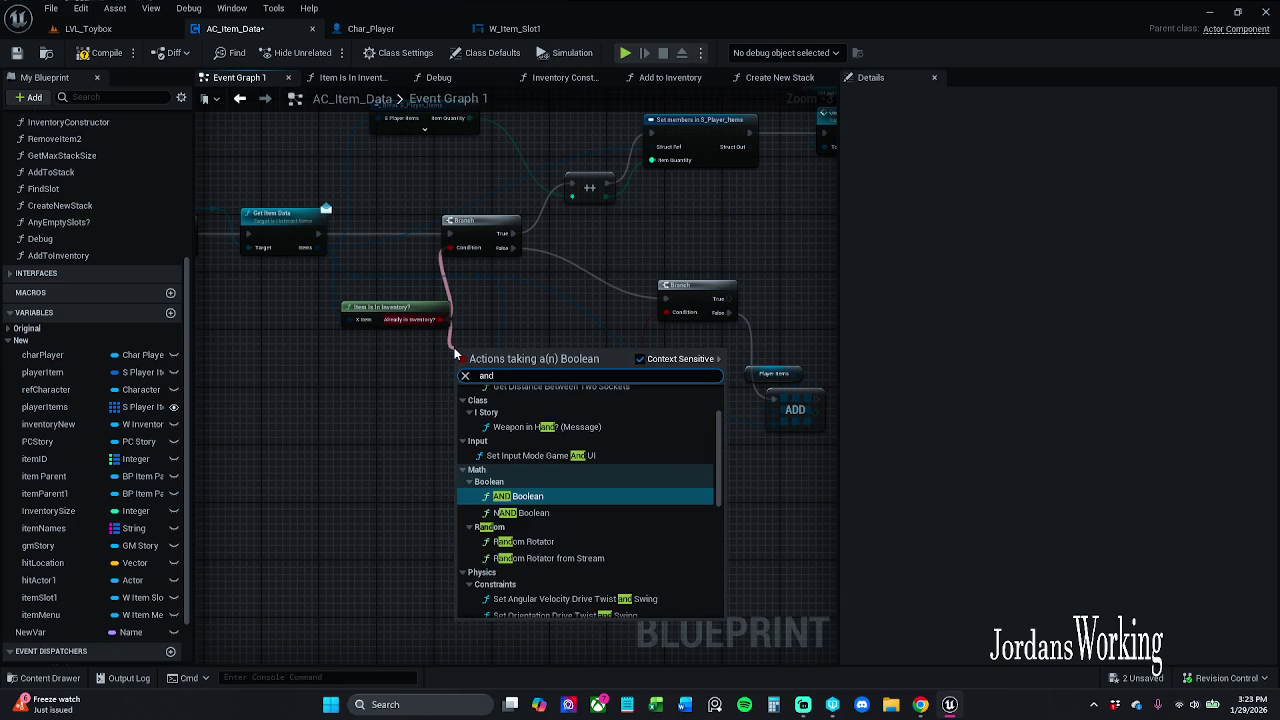
pyautogui.press('Return')
pyautogui.click(507, 418)
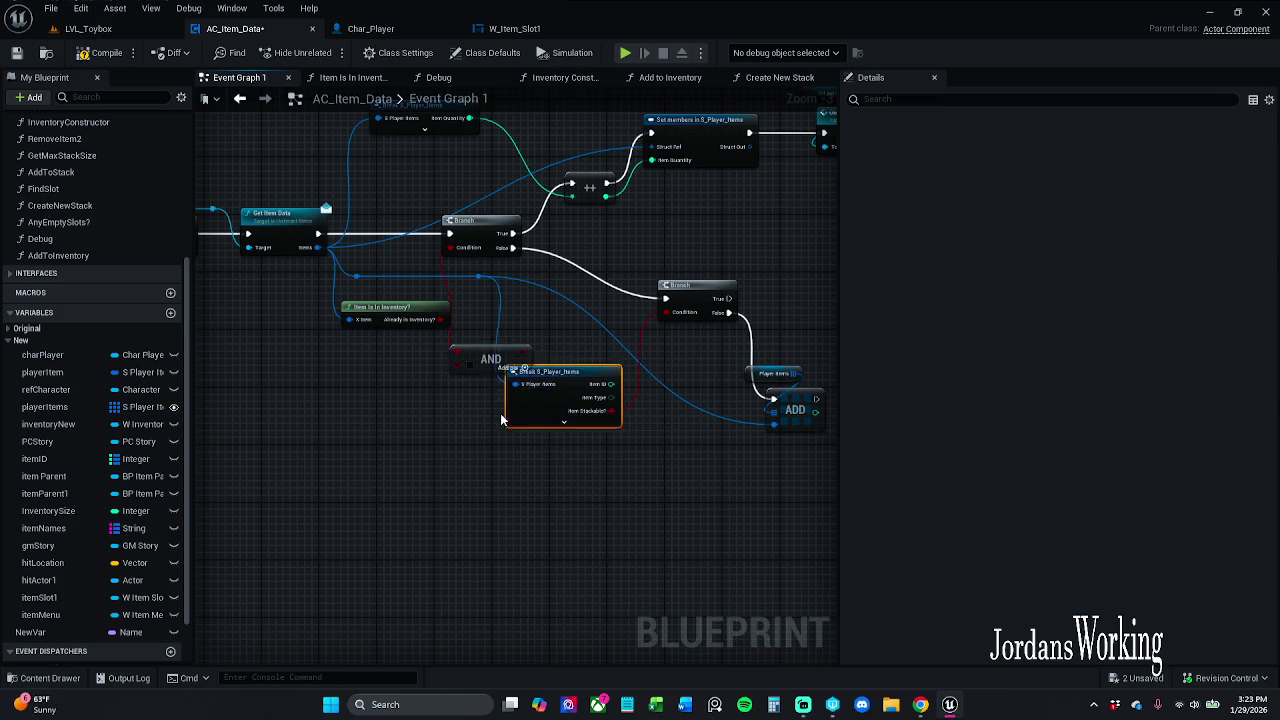
pyautogui.moveTo(502, 420); pyautogui.dragTo(286, 470)
pyautogui.moveTo(665, 312)
pyautogui.mouseDown()
pyautogui.moveTo(457, 365)
pyautogui.moveTo(524, 339)
pyautogui.mouseUp()
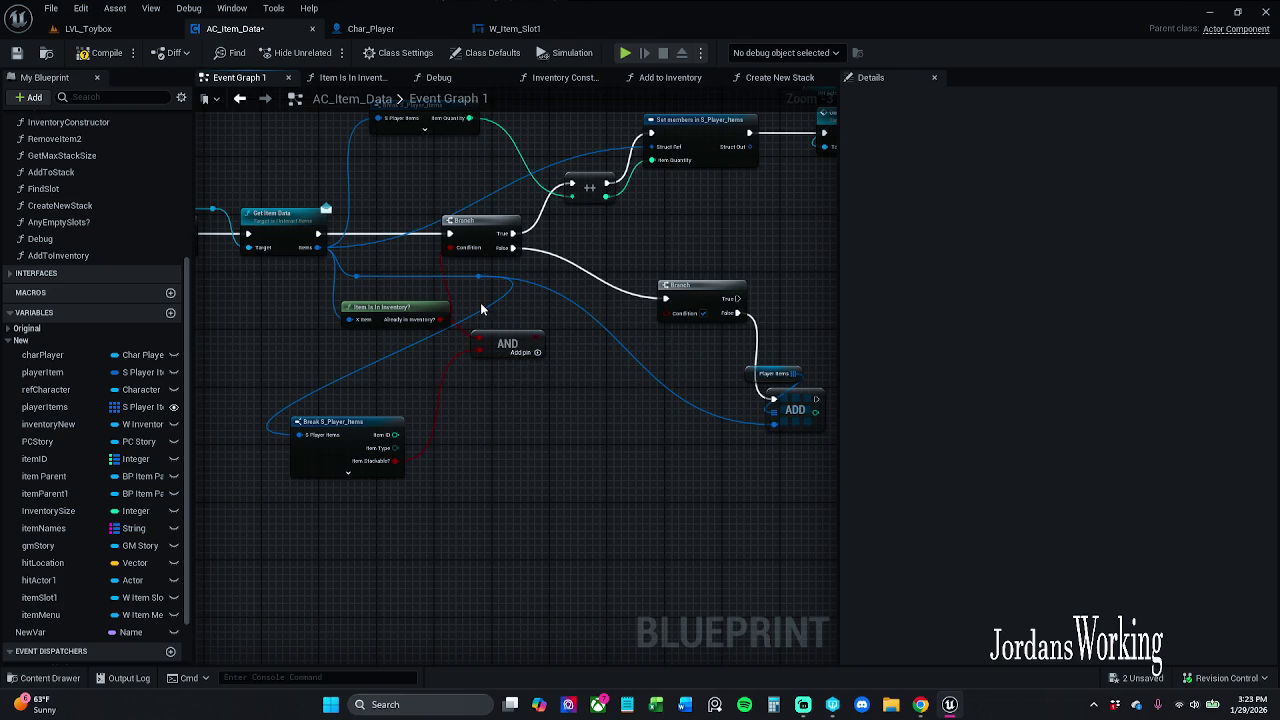
pyautogui.moveTo(428, 309); pyautogui.dragTo(388, 309)
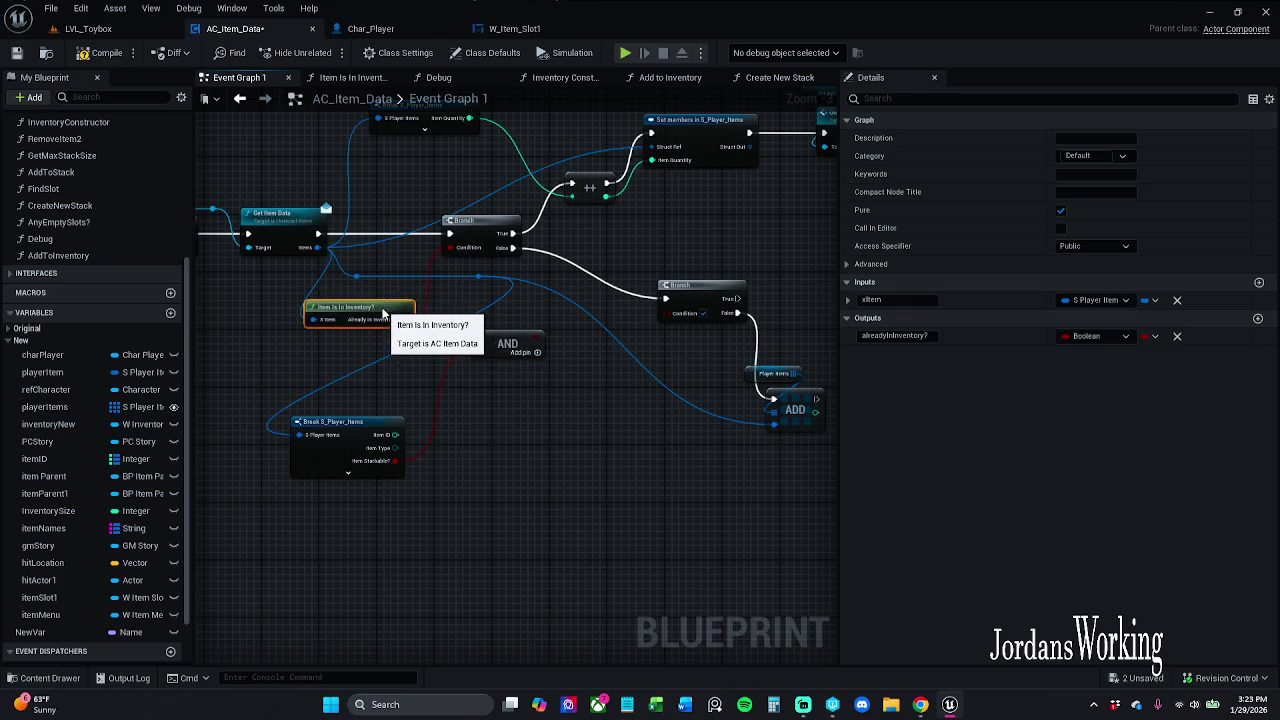
pyautogui.click(704, 307)
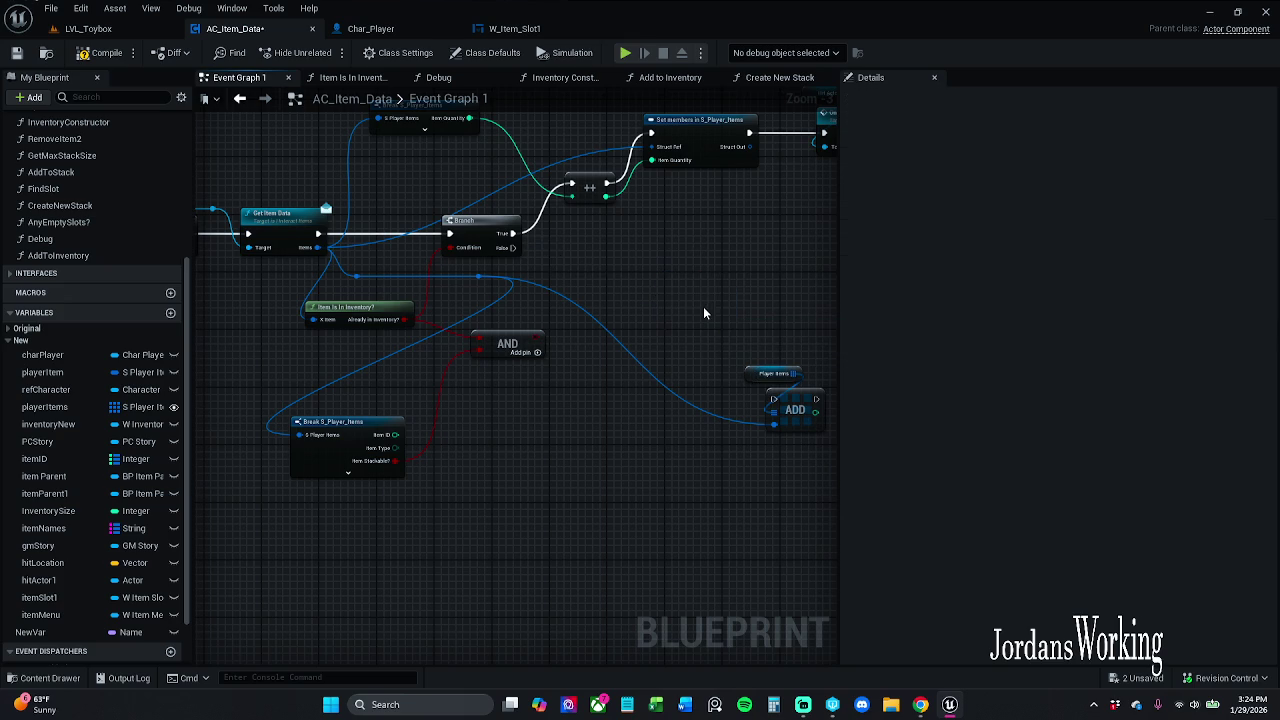
# Step: Delete the second Branch and regroup Player Items, ADD and the AND node beneath the first Branch
pyautogui.press('Delete')
pyautogui.moveTo(800, 360); pyautogui.dragTo(651, 417)
pyautogui.moveTo(735, 410)
pyautogui.mouseDown()
pyautogui.moveTo(580, 371)
pyautogui.moveTo(578, 338)
pyautogui.mouseUp()
pyautogui.click(520, 350)
pyautogui.moveTo(491, 345)
pyautogui.mouseDown()
pyautogui.moveTo(462, 358)
pyautogui.moveTo(456, 390)
pyautogui.mouseUp()
pyautogui.click(572, 246)
pyautogui.moveTo(572, 246)
pyautogui.mouseDown()
pyautogui.moveTo(524, 293)
pyautogui.moveTo(403, 303)
pyautogui.moveTo(507, 290)
pyautogui.moveTo(571, 386)
pyautogui.moveTo(521, 360)
pyautogui.moveTo(497, 325)
pyautogui.moveTo(510, 303)
pyautogui.moveTo(510, 376)
pyautogui.mouseUp()
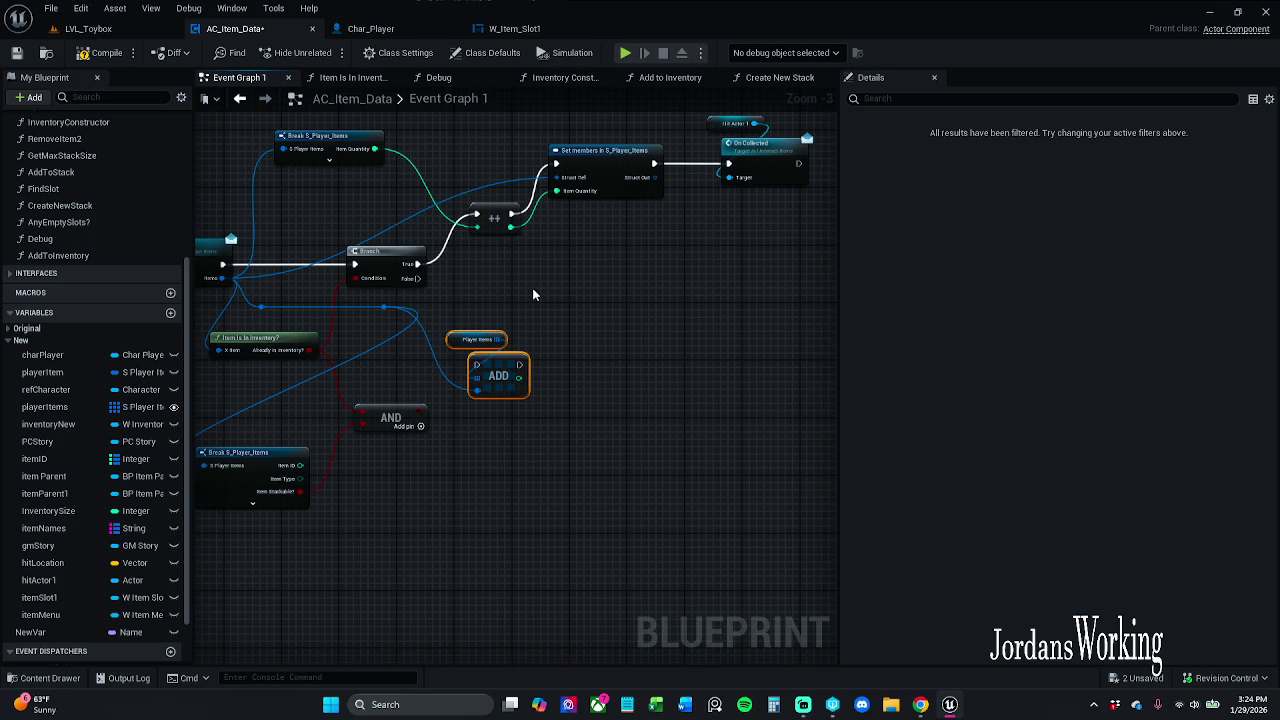
pyautogui.moveTo(517, 374); pyautogui.dragTo(588, 374)
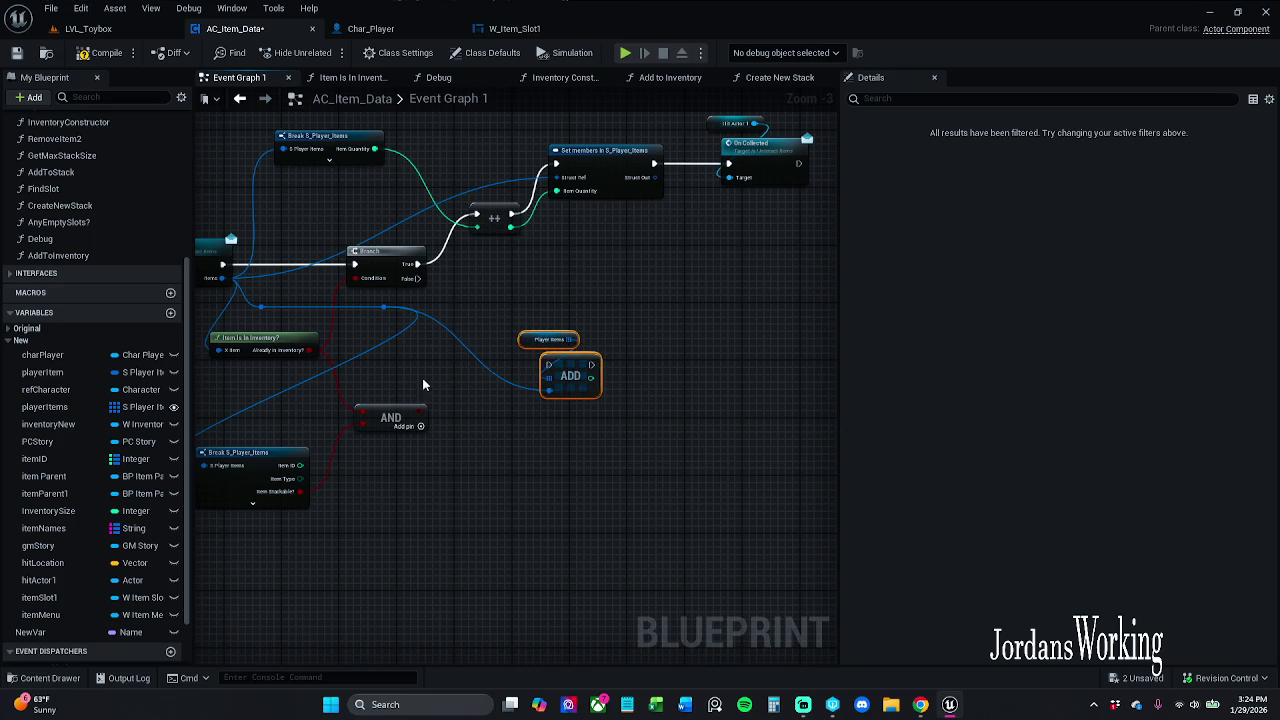
pyautogui.moveTo(415, 412); pyautogui.dragTo(371, 276)
# Step: Tidy the left execution chain and reposition the Item Is In Inventory? node beside it
pyautogui.moveTo(481, 299); pyautogui.dragTo(560, 290)
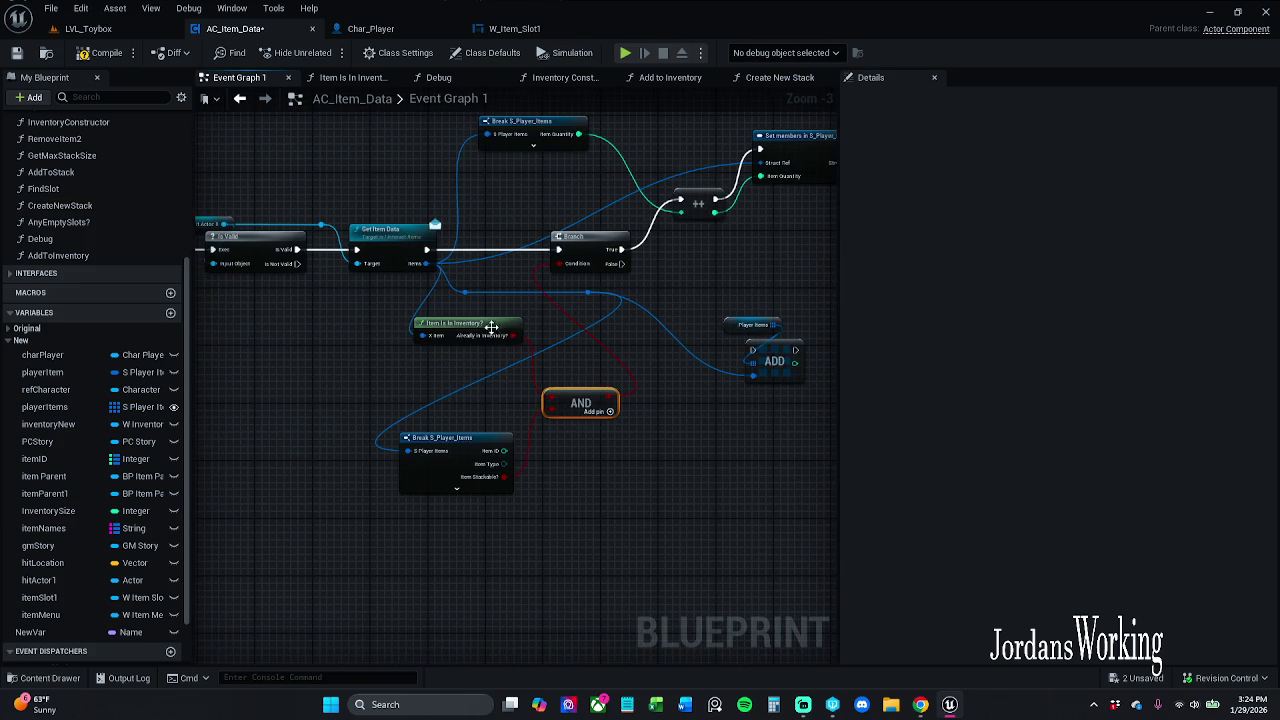
pyautogui.click(457, 330)
pyautogui.moveTo(457, 330)
pyautogui.mouseDown()
pyautogui.moveTo(600, 298)
pyautogui.moveTo(584, 189)
pyautogui.moveTo(543, 286)
pyautogui.moveTo(210, 299)
pyautogui.mouseUp()
pyautogui.scroll(-2, 584, 189)
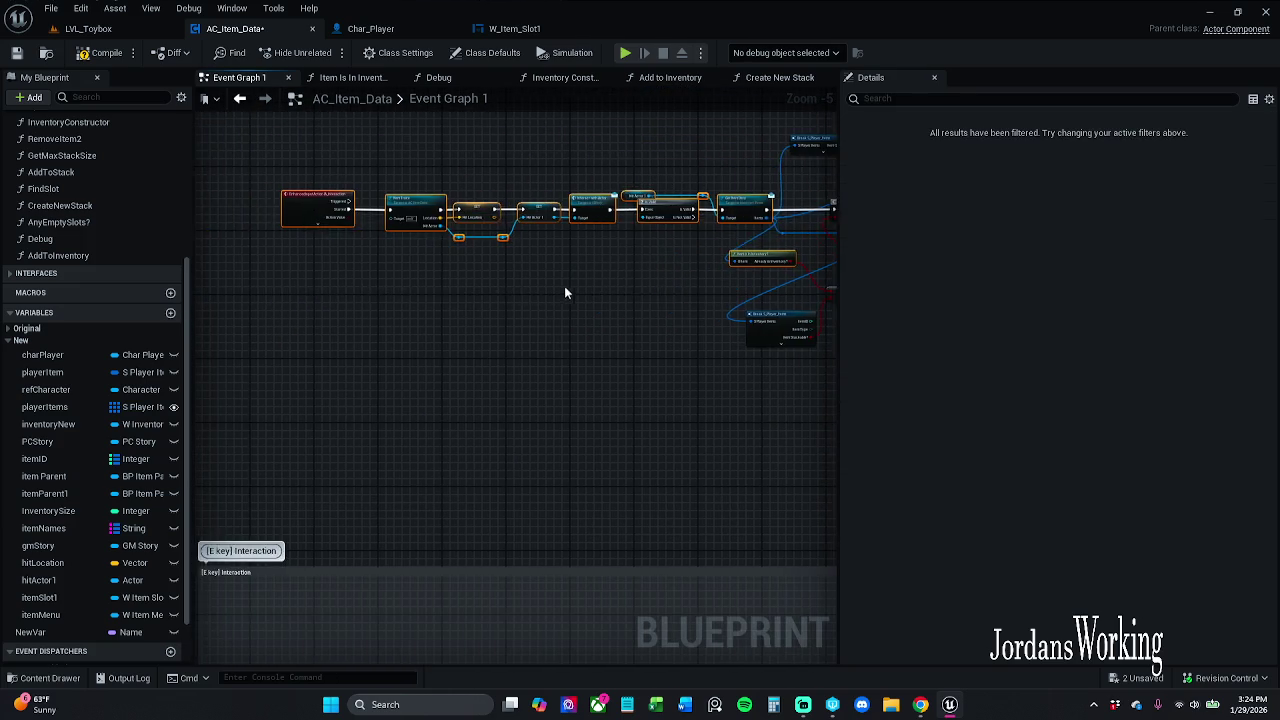
pyautogui.moveTo(564, 286); pyautogui.dragTo(506, 286)
pyautogui.moveTo(491, 207); pyautogui.dragTo(476, 207)
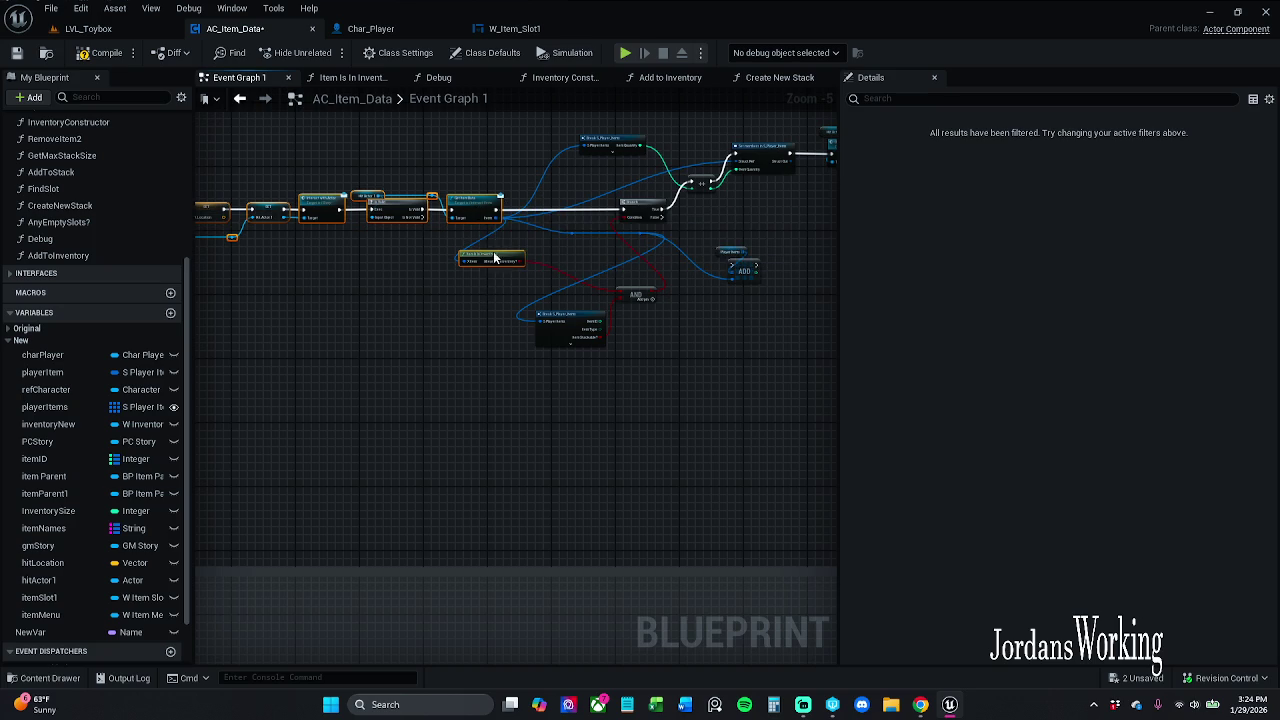
pyautogui.scroll(4, 478, 257)
pyautogui.moveTo(519, 256); pyautogui.dragTo(550, 232)
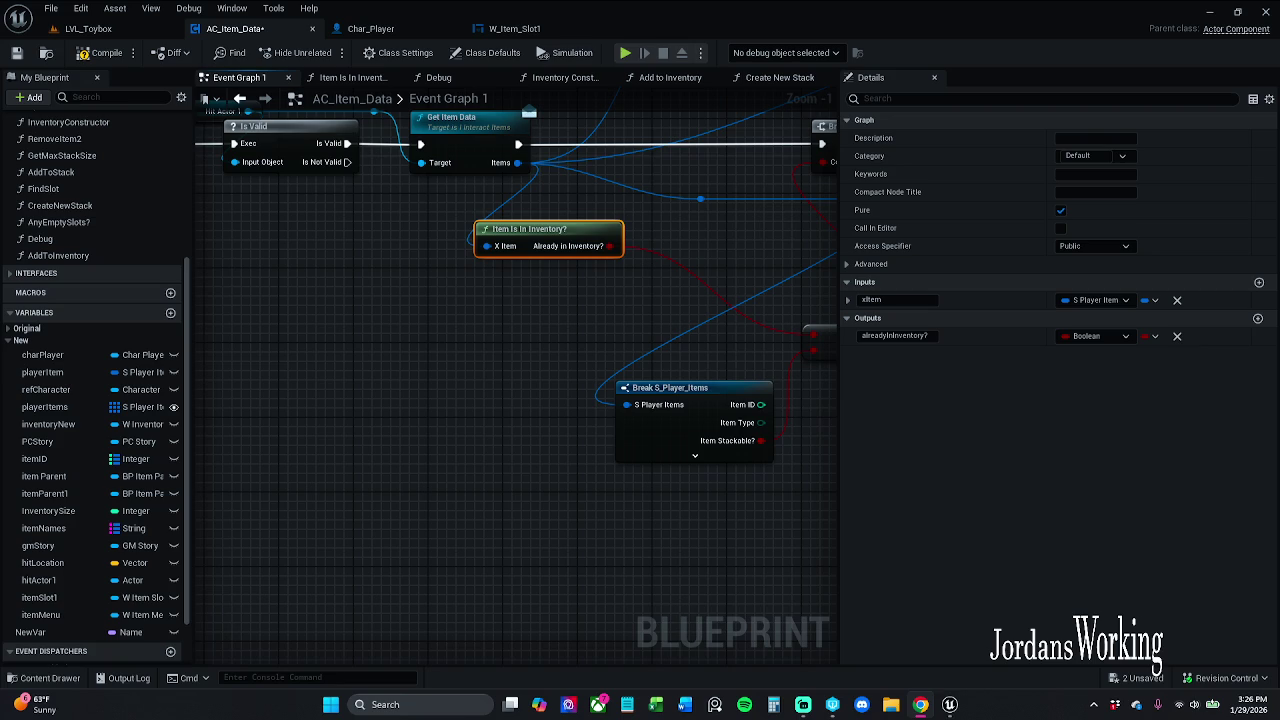
# Step: Deselect the Item Is In Inventory? node and compile the AC_Item_Data blueprint
pyautogui.moveTo(383, 414); pyautogui.dragTo(351, 429)
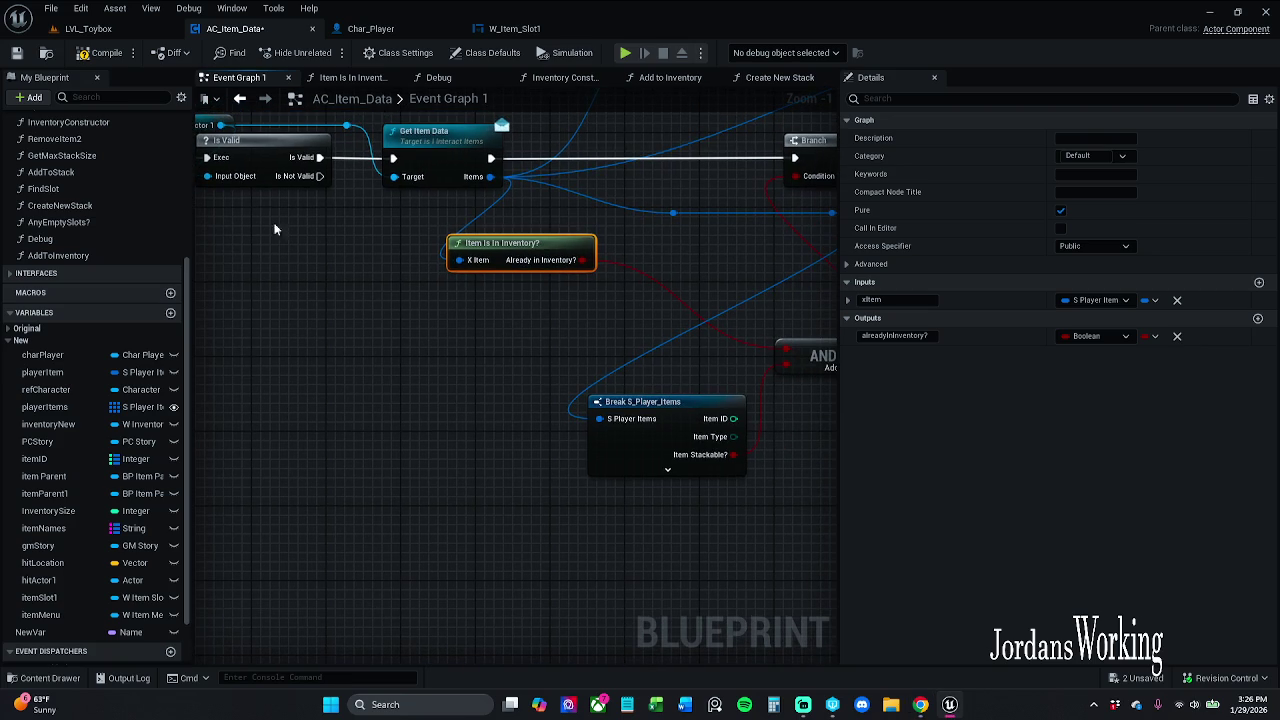
pyautogui.click(349, 260)
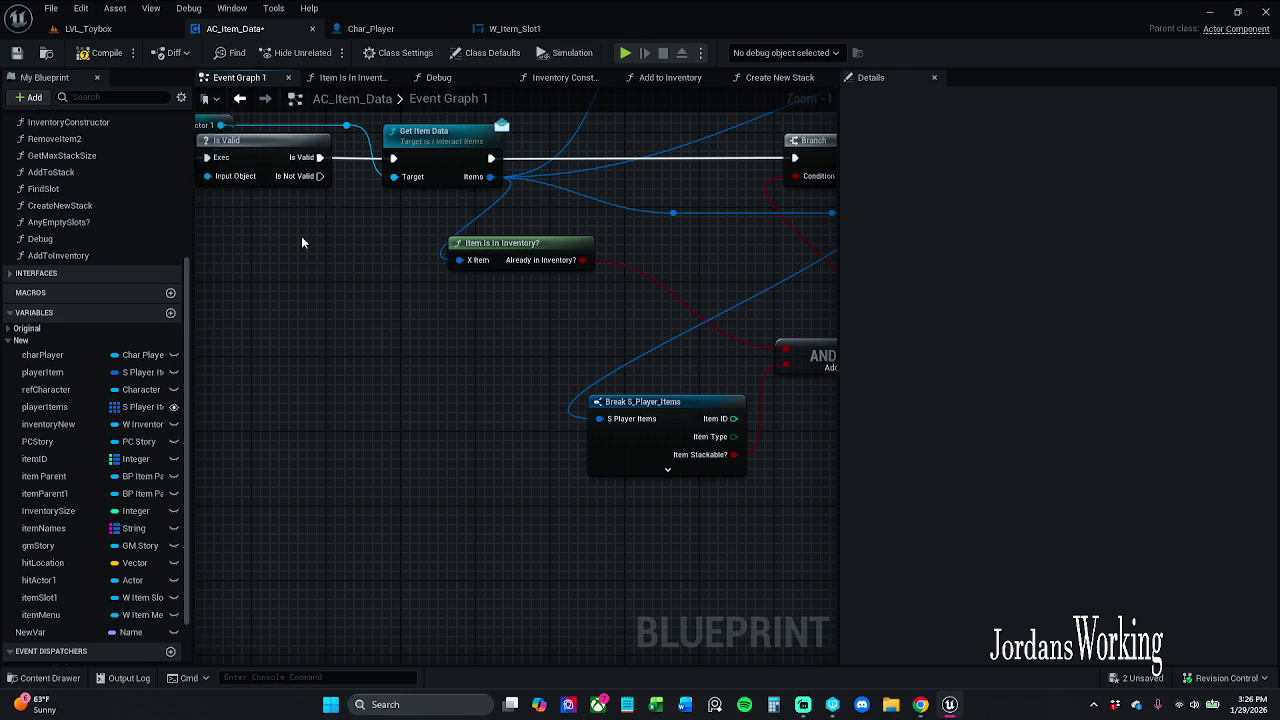
pyautogui.click(107, 62)
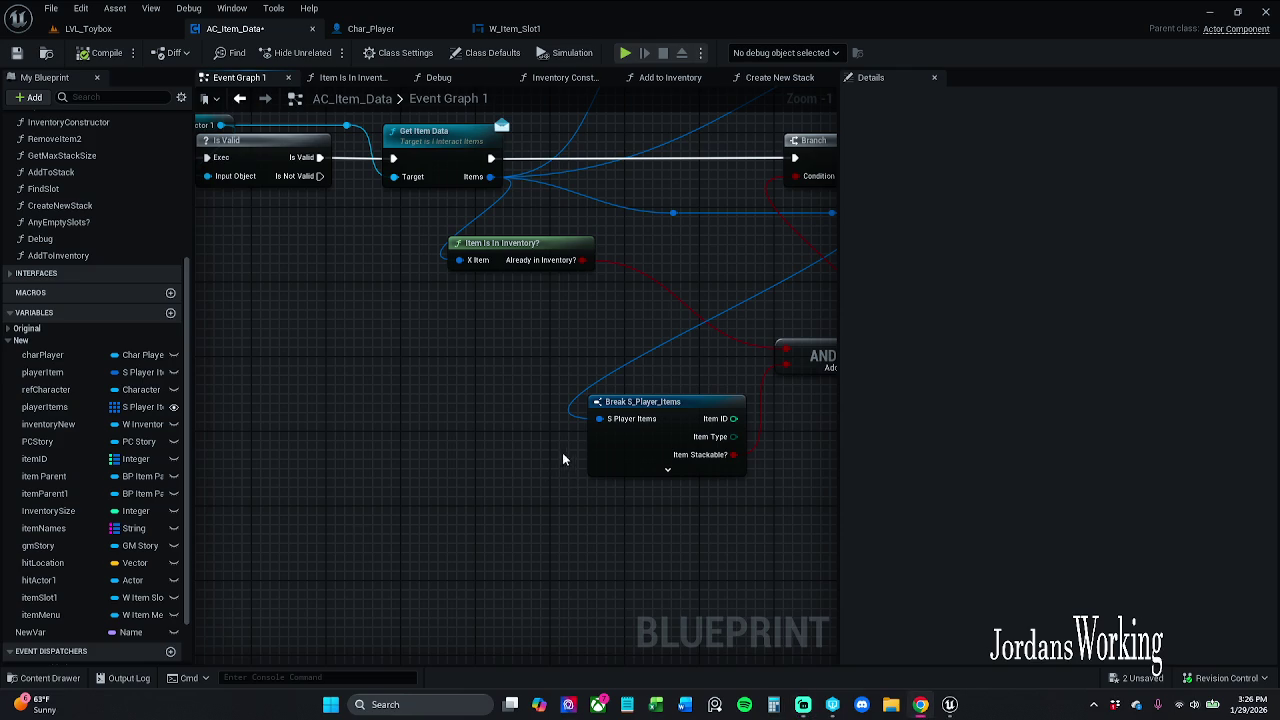
# Step: Nudge the Player Items and ADD nodes slightly to the right
pyautogui.scroll(-3, 426, 462)
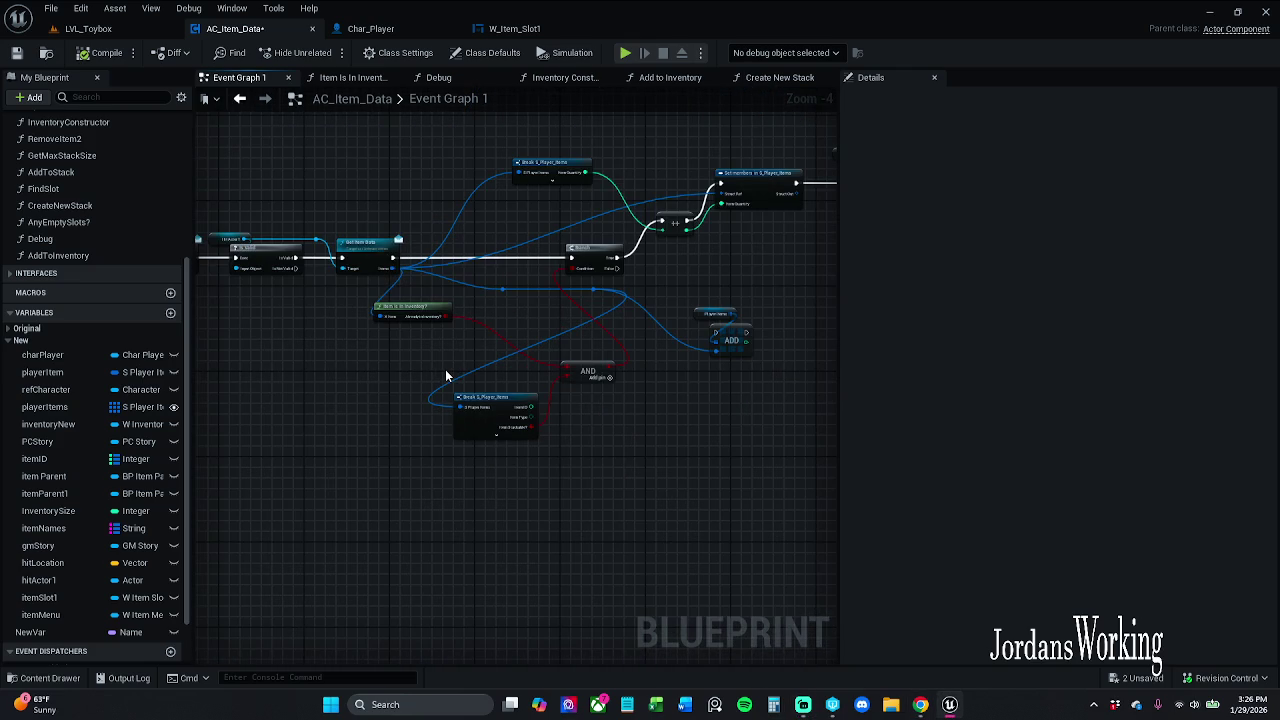
pyautogui.moveTo(693, 286); pyautogui.dragTo(748, 356)
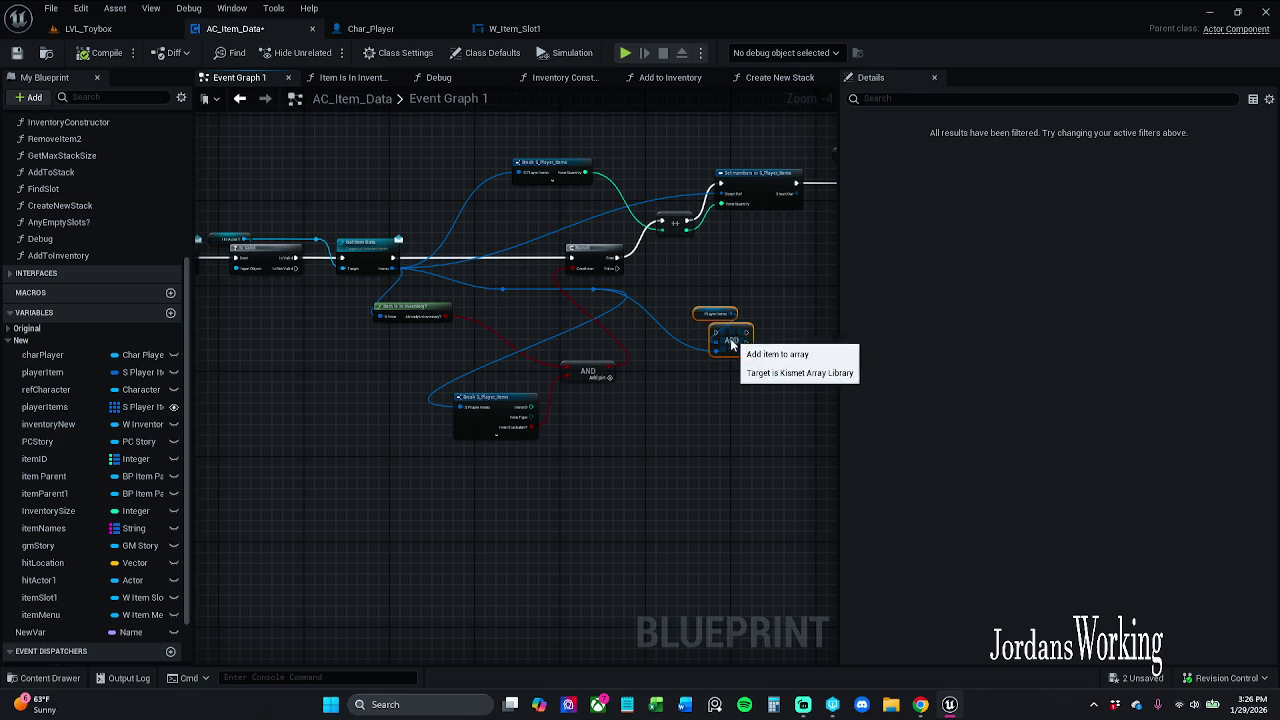
pyautogui.scroll(3, 665, 298)
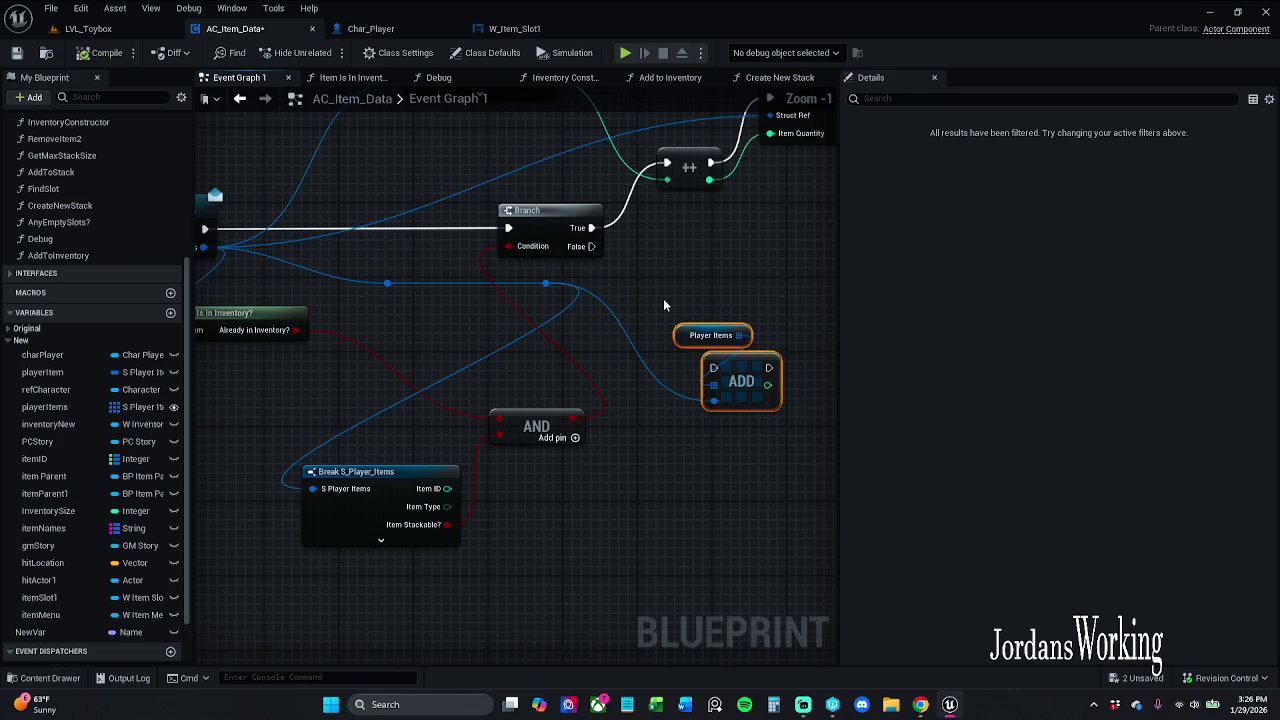
pyautogui.moveTo(724, 358)
pyautogui.mouseDown()
pyautogui.moveTo(750, 369)
pyautogui.moveTo(734, 358)
pyautogui.mouseUp()
pyautogui.click(713, 300)
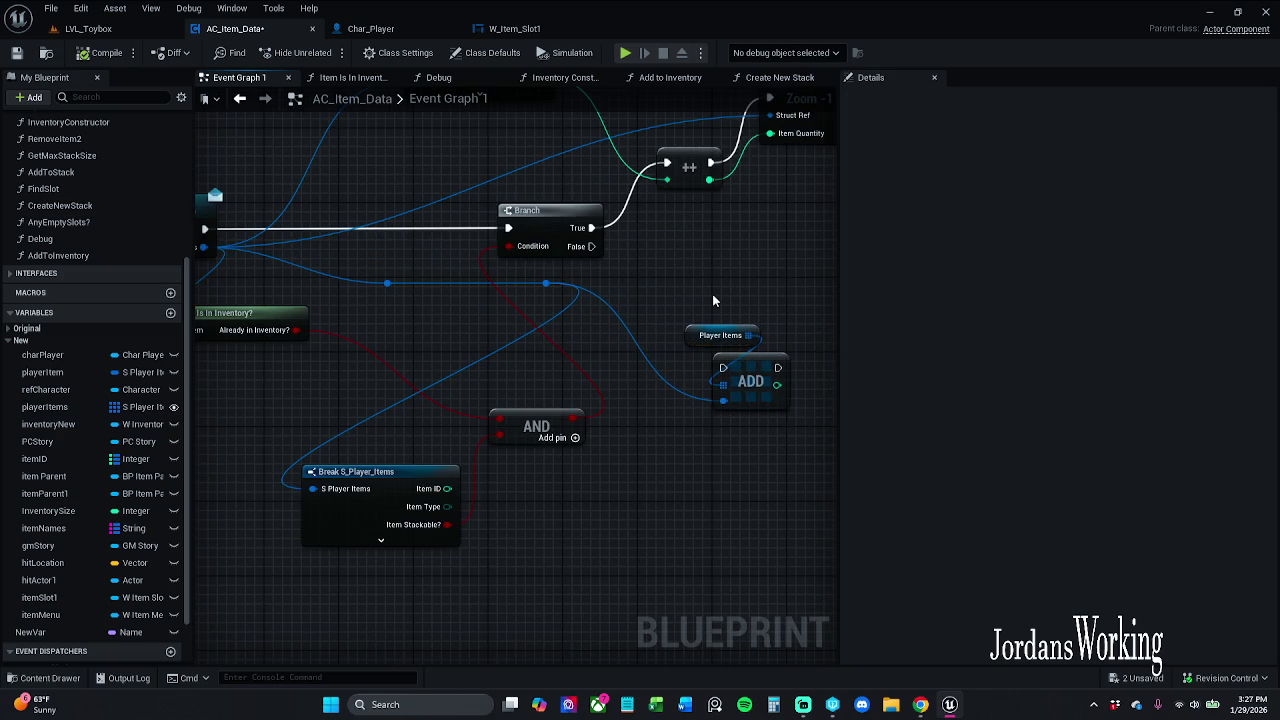
# Step: Slide the reroute point on the blue wire left, near Get Item Data
pyautogui.scroll(-2, 679, 292)
pyautogui.moveTo(702, 345)
pyautogui.mouseDown()
pyautogui.moveTo(760, 338)
pyautogui.moveTo(769, 303)
pyautogui.mouseUp()
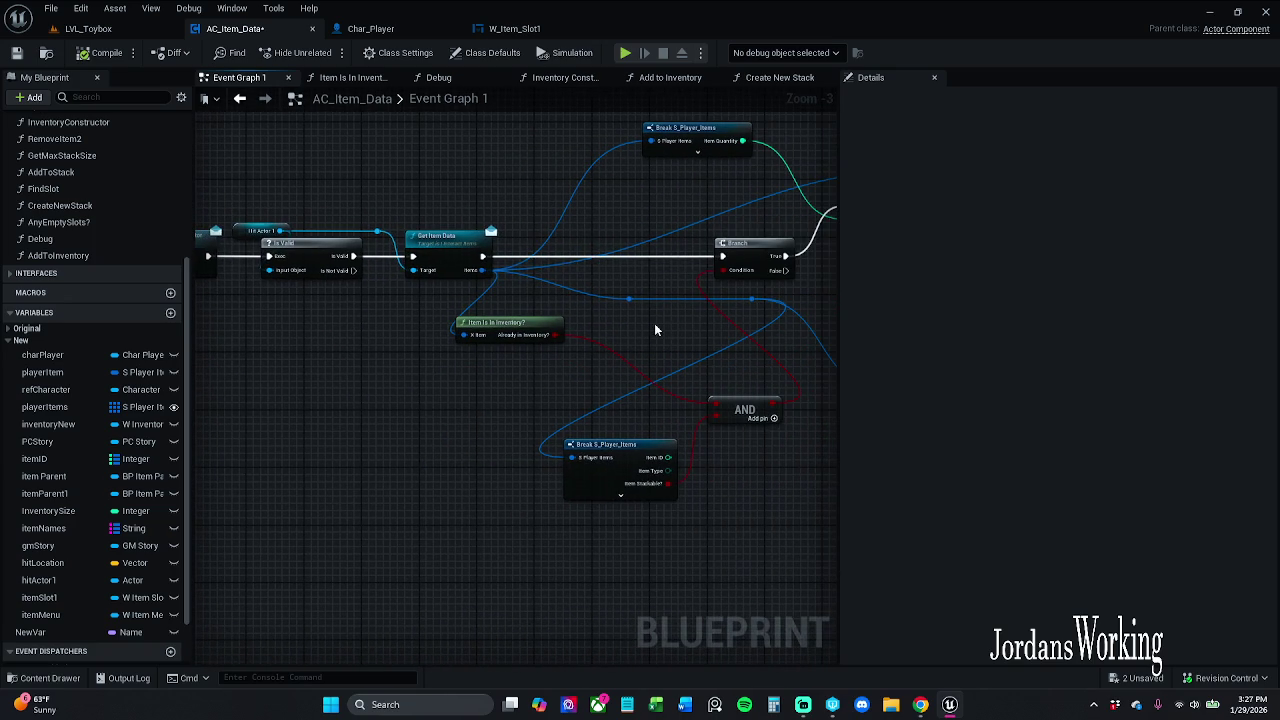
pyautogui.click(628, 300)
pyautogui.moveTo(621, 308); pyautogui.dragTo(573, 309)
pyautogui.click(548, 305)
# Step: Pan the graph over to the Interact with Actor node chain
pyautogui.moveTo(650, 318)
pyautogui.mouseDown()
pyautogui.moveTo(226, 345)
pyautogui.moveTo(597, 334)
pyautogui.moveTo(460, 303)
pyautogui.mouseUp()
pyautogui.scroll(-1, 398, 281)
pyautogui.scroll(1, 457, 266)
pyautogui.scroll(-1, 497, 296)
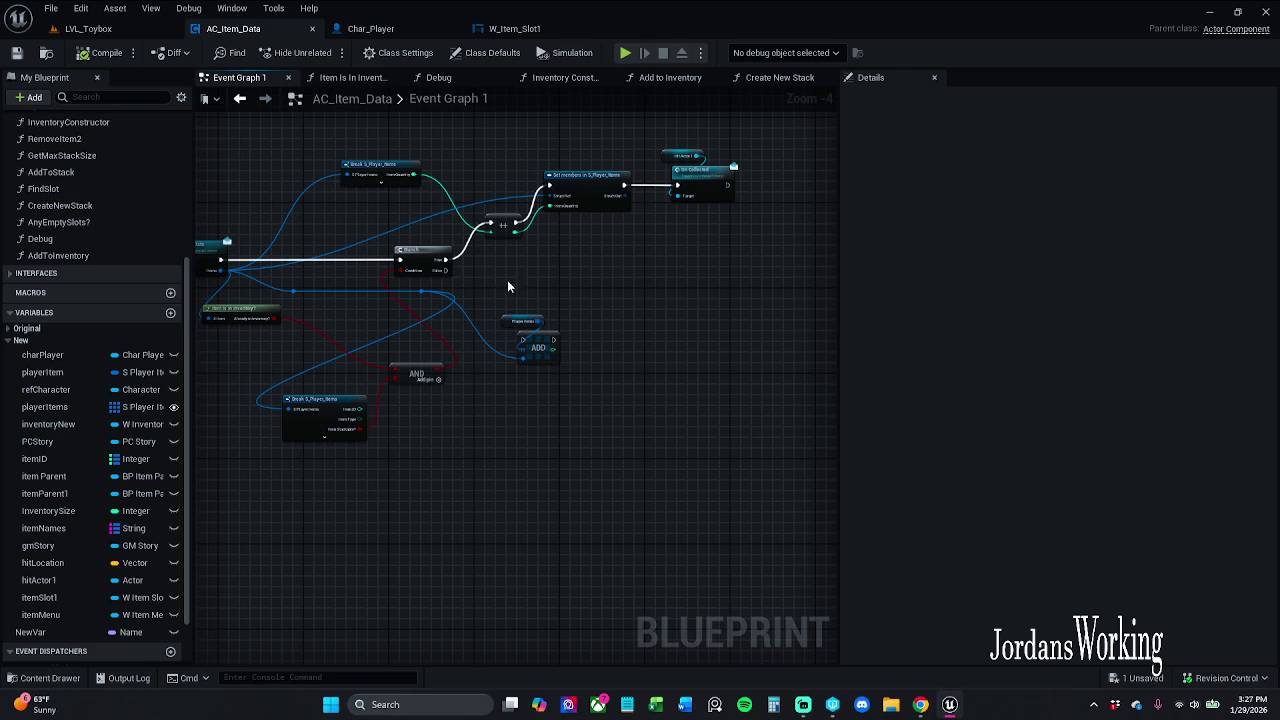
pyautogui.moveTo(434, 303); pyautogui.dragTo(895, 300)
pyautogui.moveTo(244, 203)
pyautogui.mouseDown()
pyautogui.moveTo(270, 195)
pyautogui.moveTo(250, 224)
pyautogui.mouseUp()
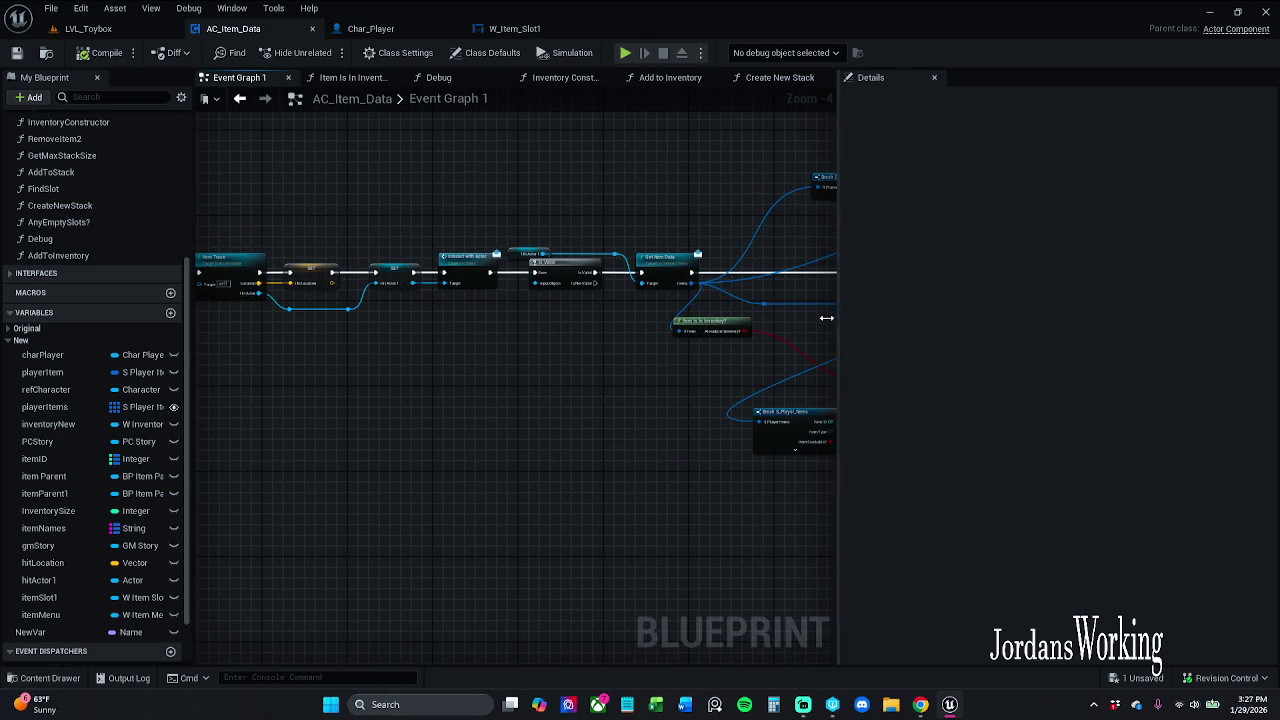